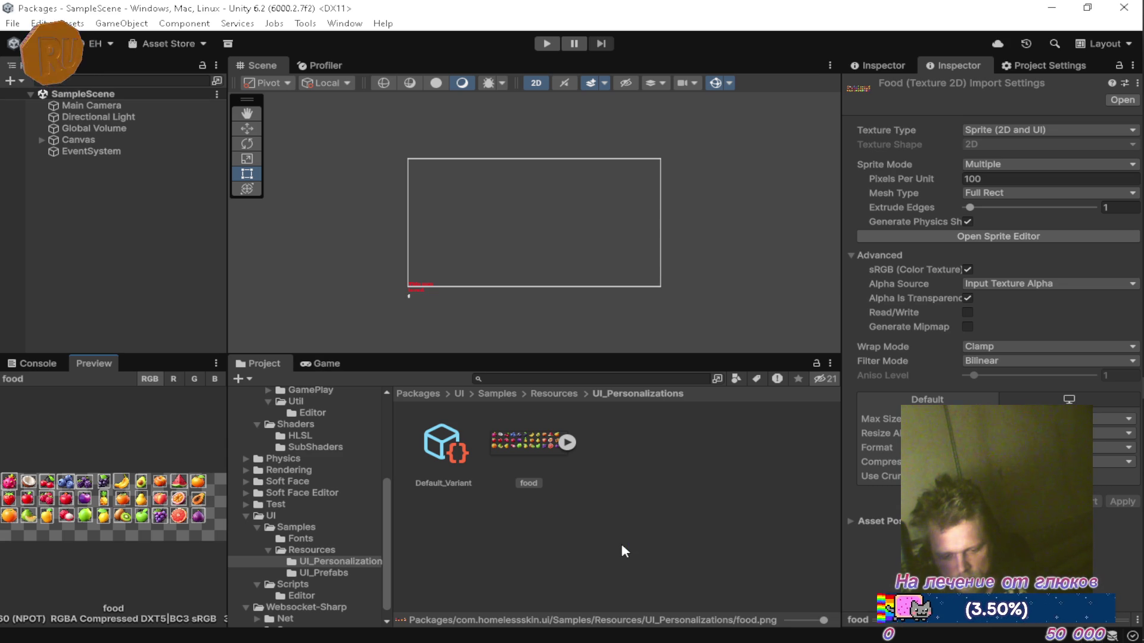
Step: Review the food.png import settings: Sprite (2D and UI), Multiple mode, 100 pixels per unit
mouse_move(1112, 388)
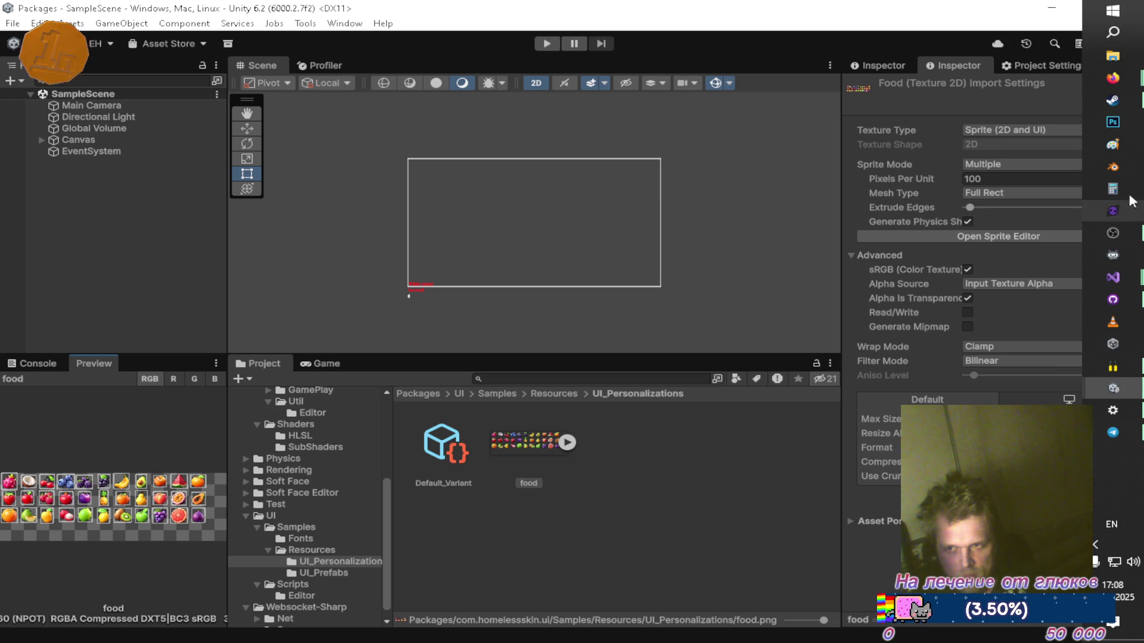
Step: Bring Steam forward and open Oxygen Not Included's store page from the Library list
left_click(1134, 105)
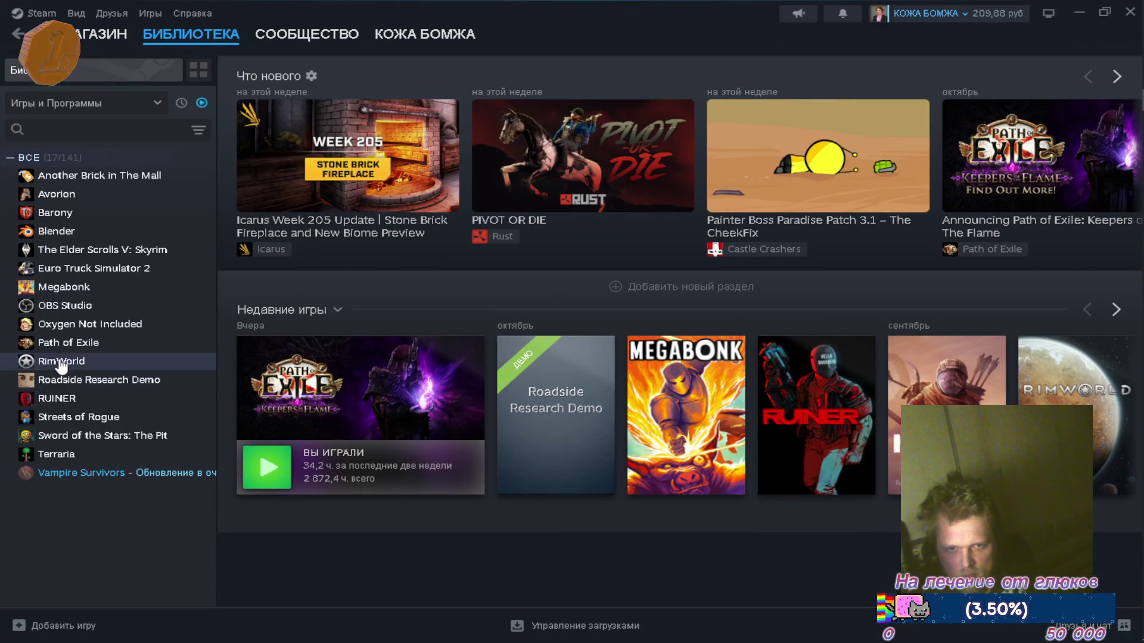
left_click(60, 325)
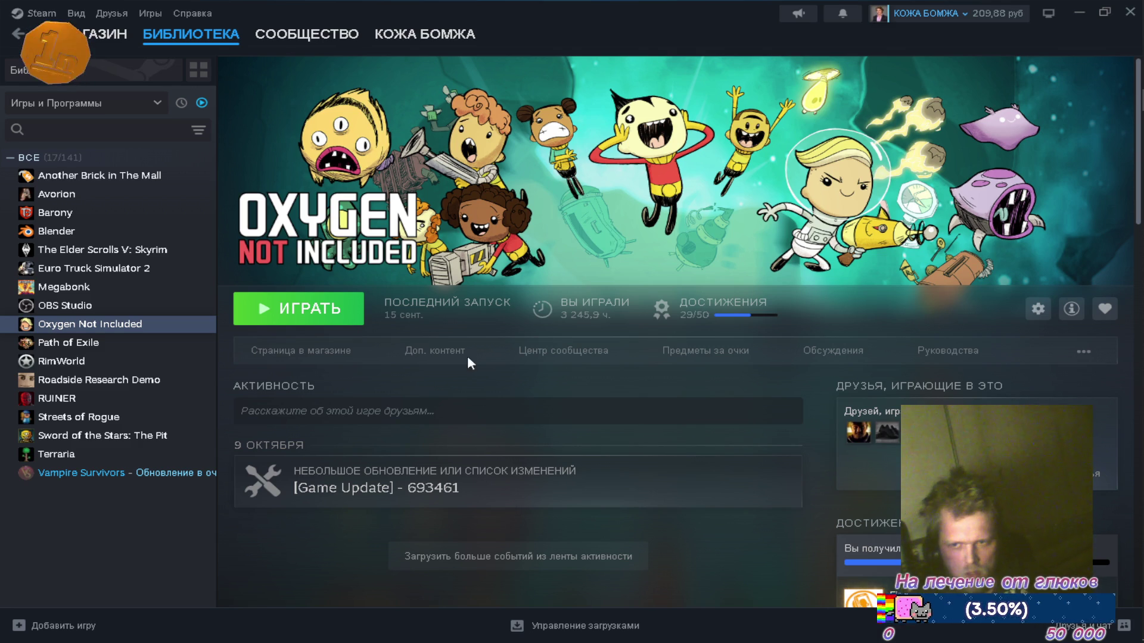
left_click(345, 355)
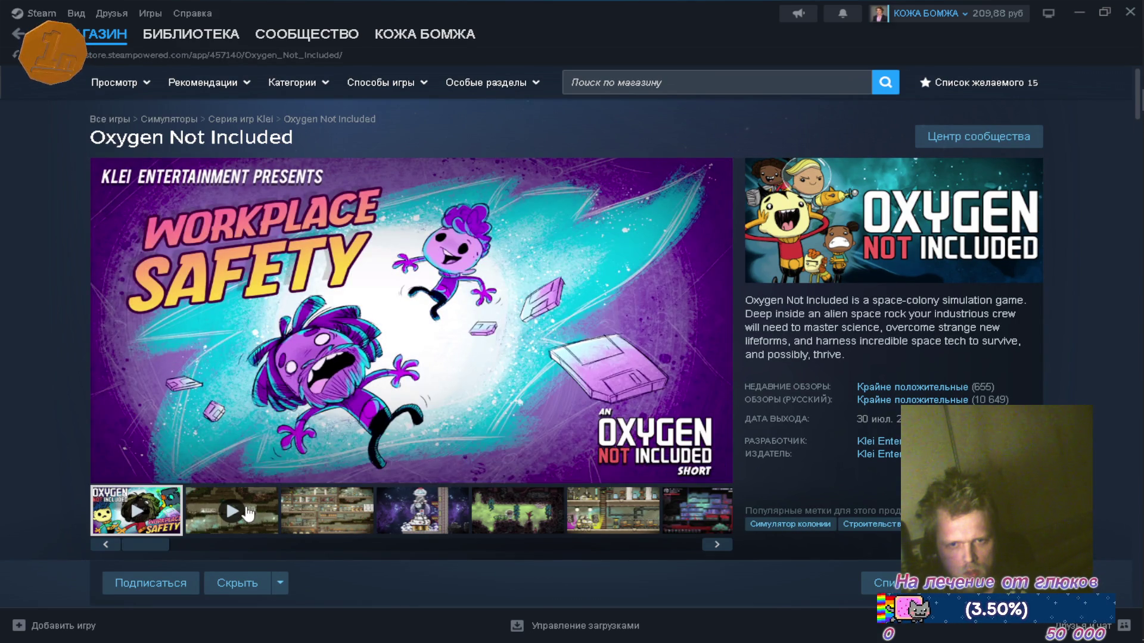
Step: Play the second trailer and flip through the screenshots, then return to the Library page and minimize Steam
left_click(246, 512)
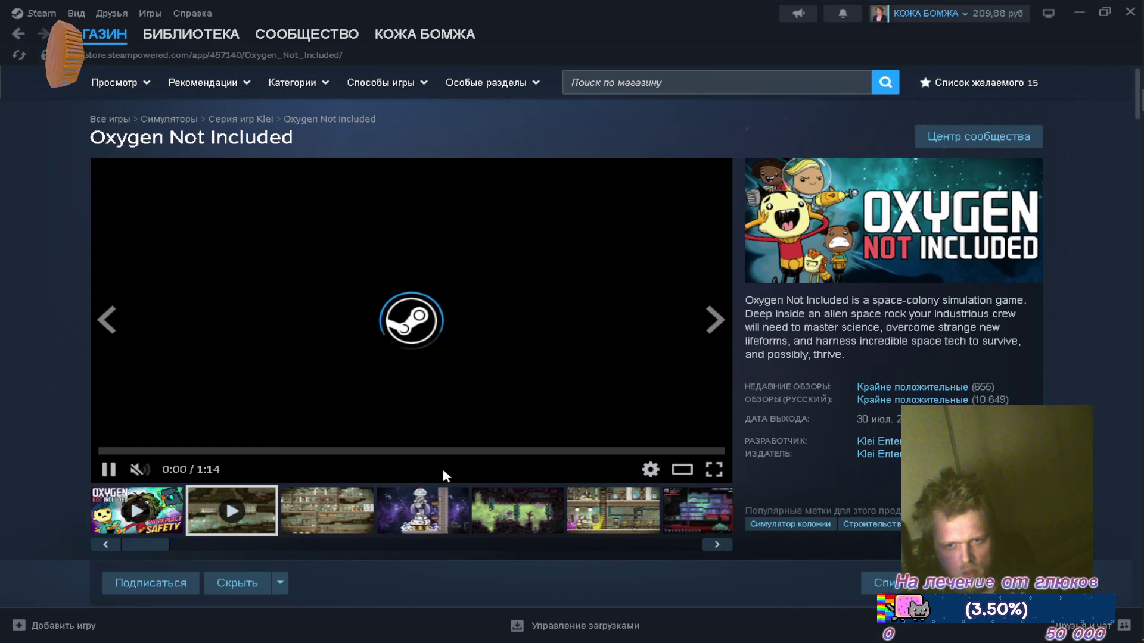
left_click(327, 513)
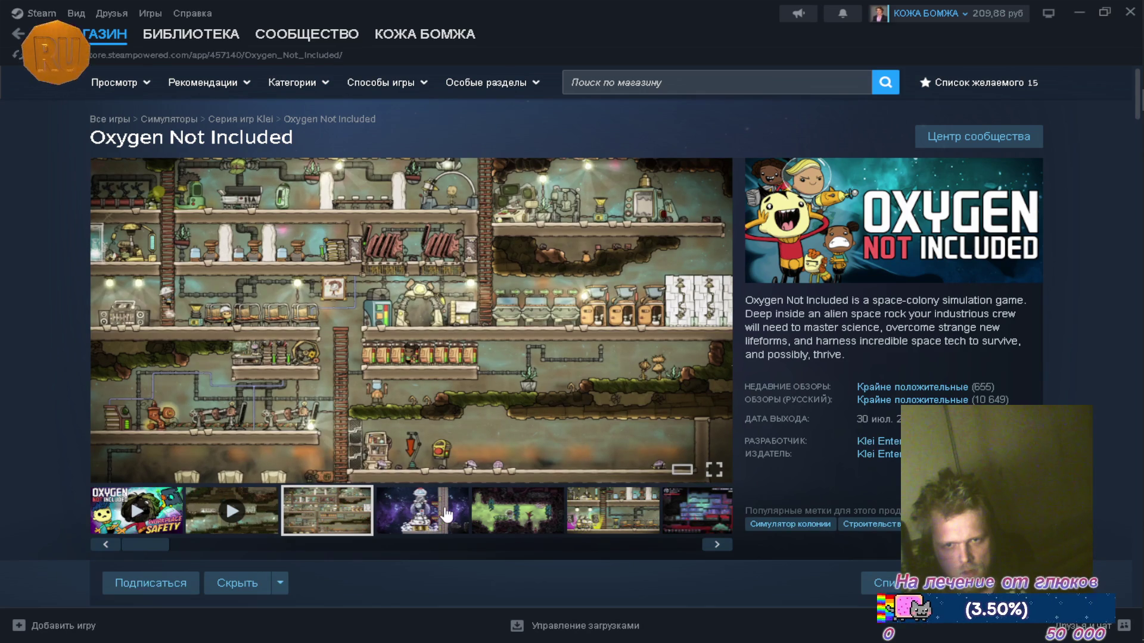
left_click(421, 508)
left_click(517, 511)
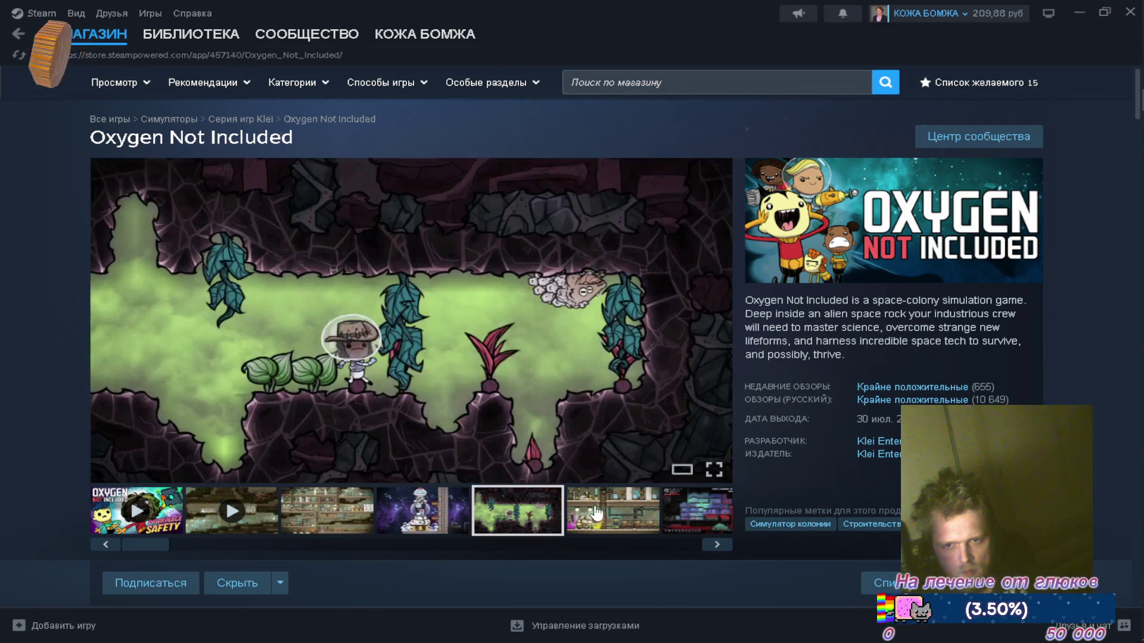
left_click(636, 518)
left_click(697, 511)
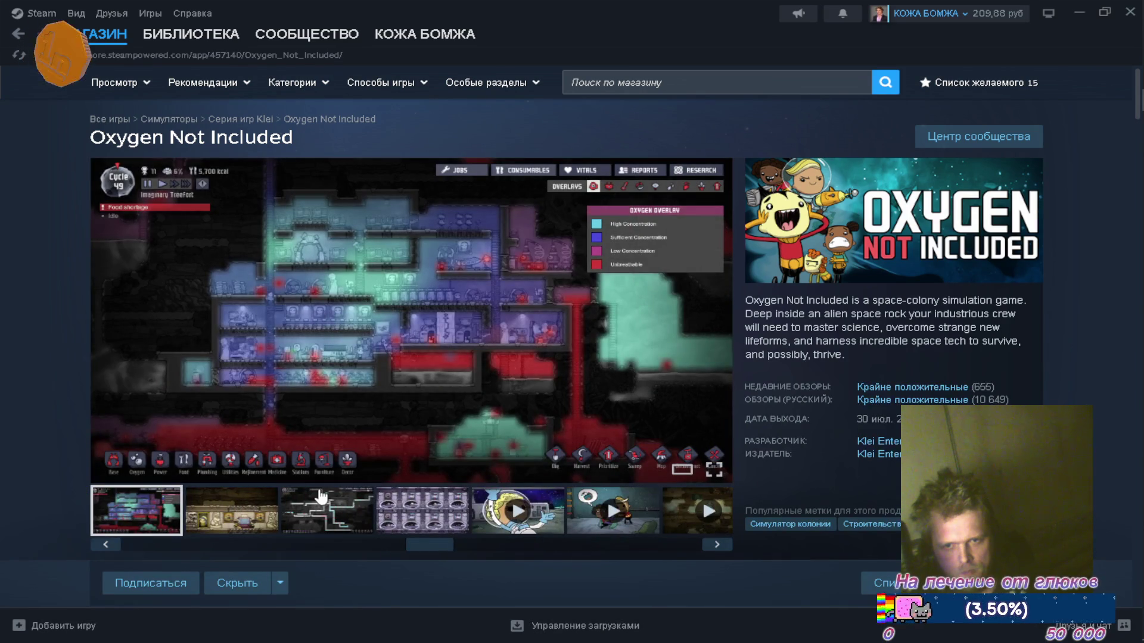
left_click(325, 501)
left_click(265, 506)
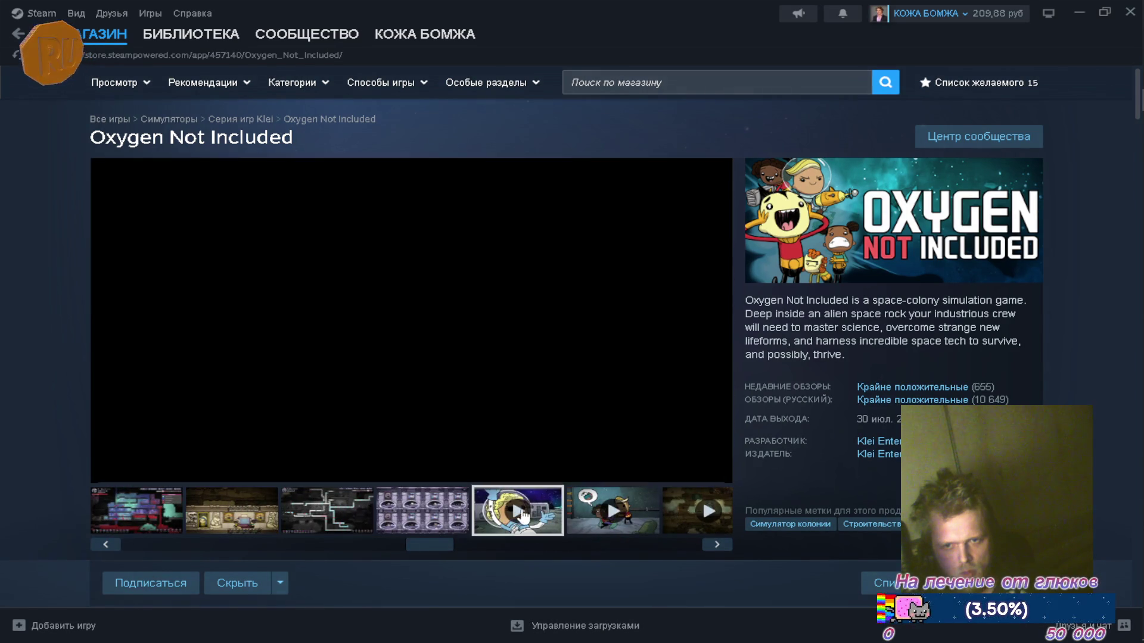
left_click(208, 36)
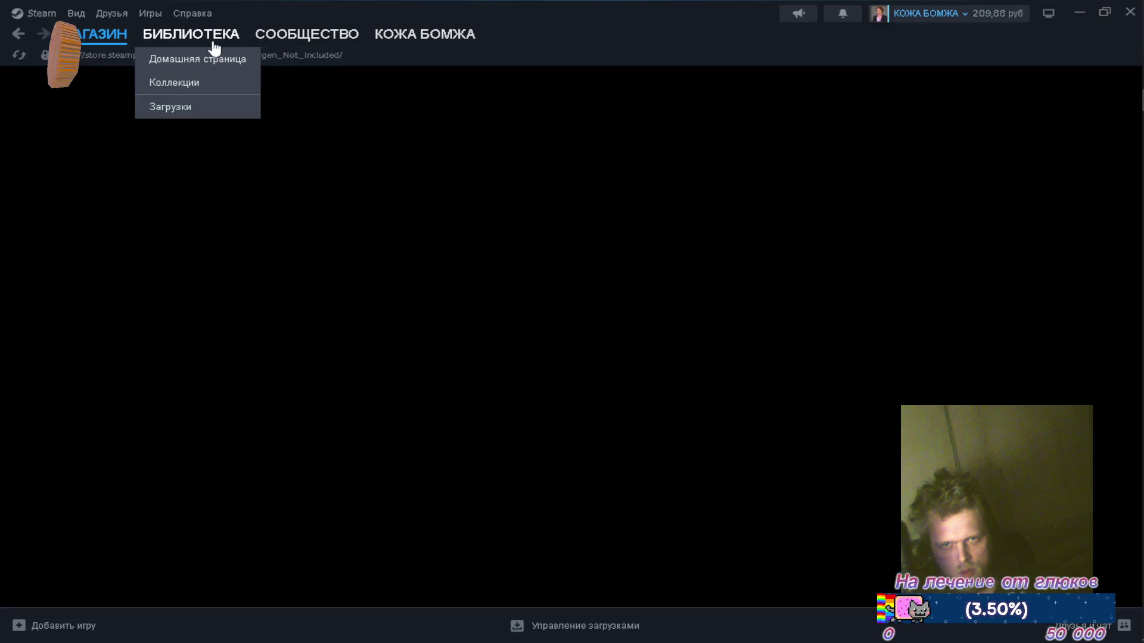
left_click(1079, 12)
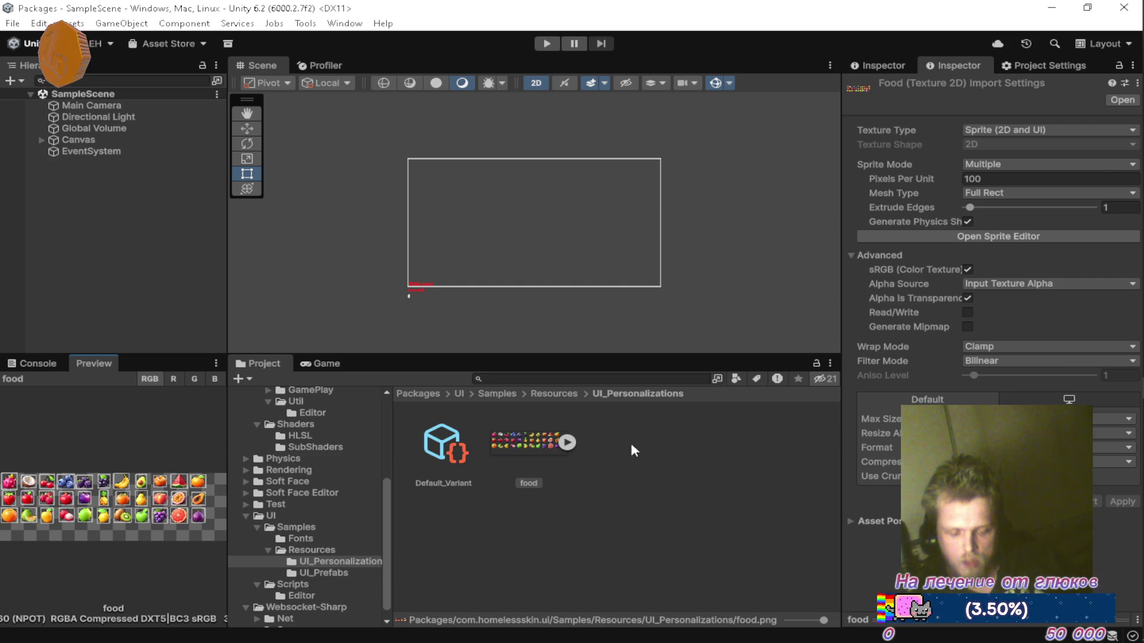
mouse_move(1119, 575)
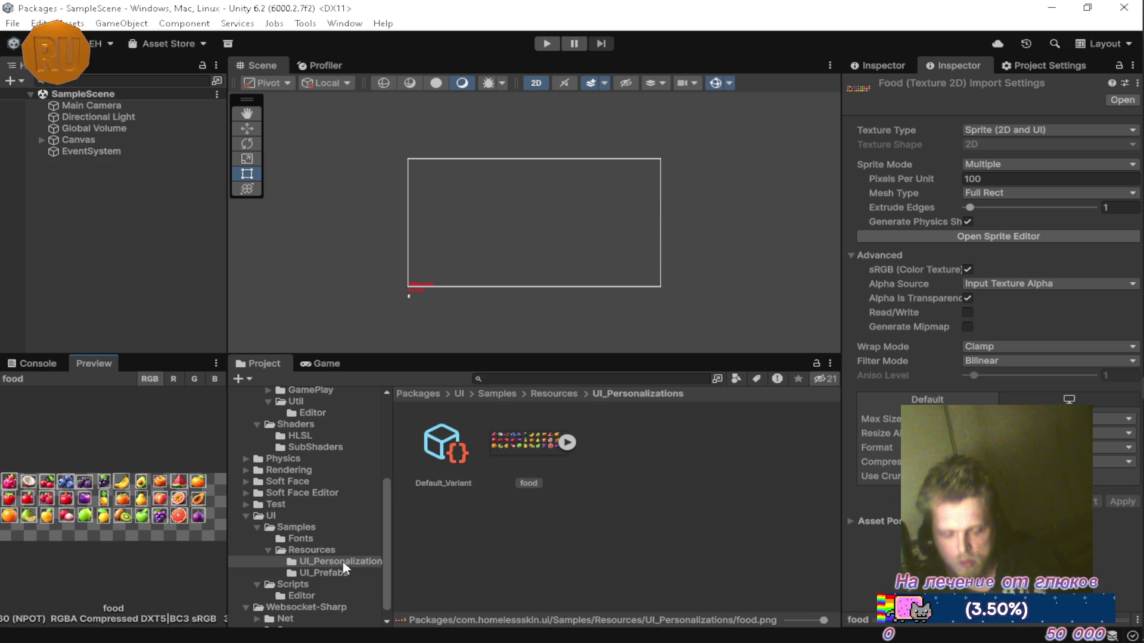
left_click(645, 467)
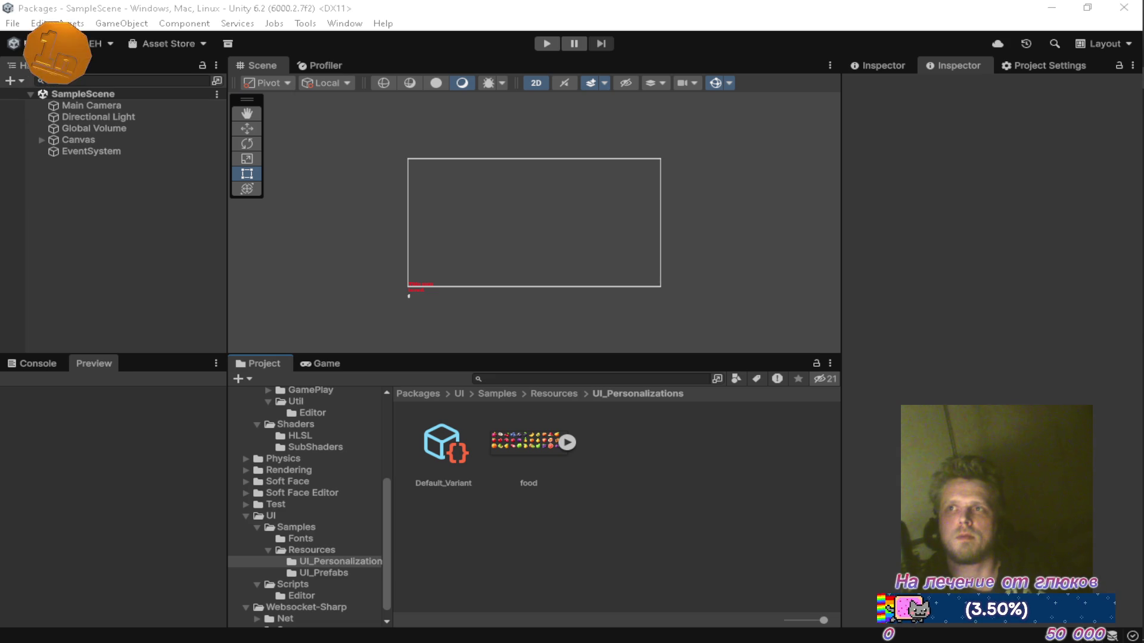
left_click(973, 213)
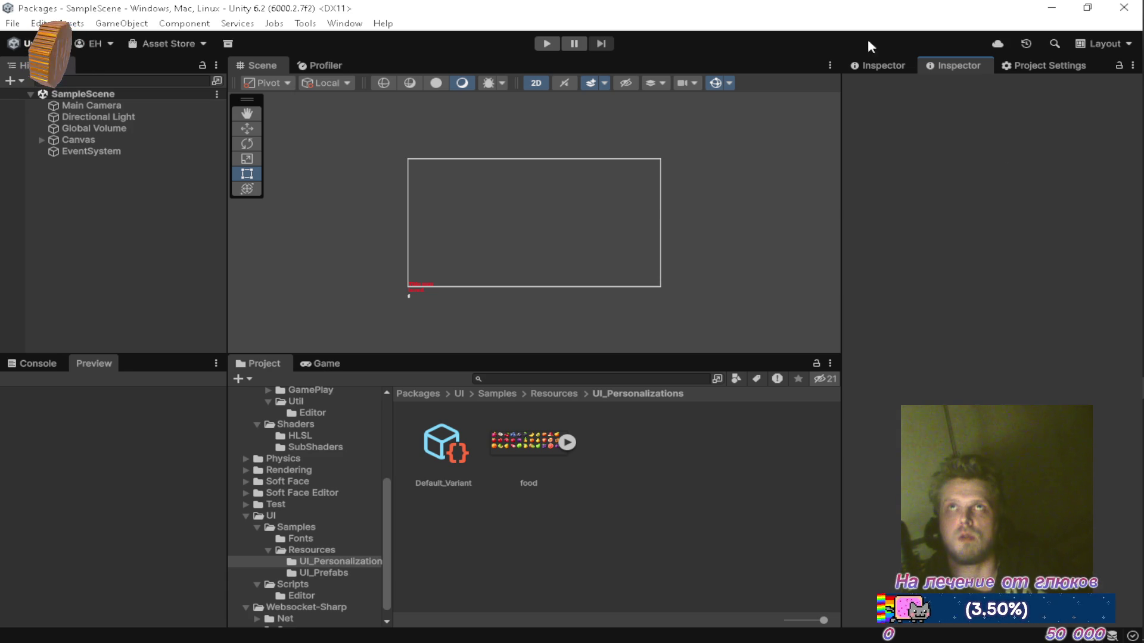
Step: Maximize Firefox, open YouTube in a new tab, and view your own channel from the avatar menu
mouse_move(1113, 77)
left_click(967, 91)
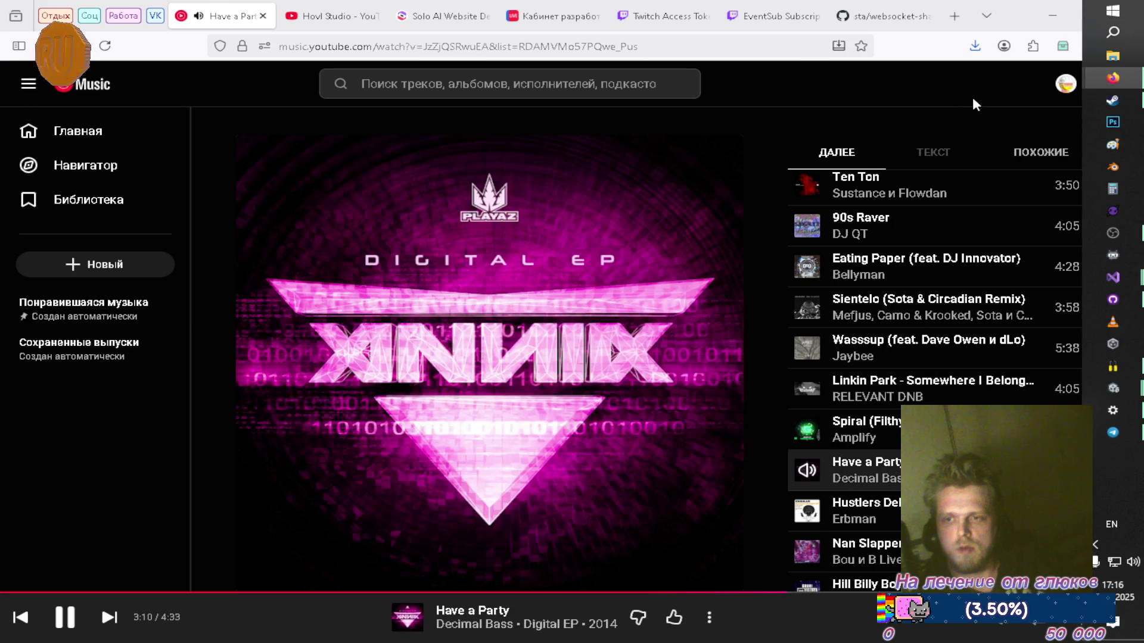
double_click(970, 18)
left_click(954, 16)
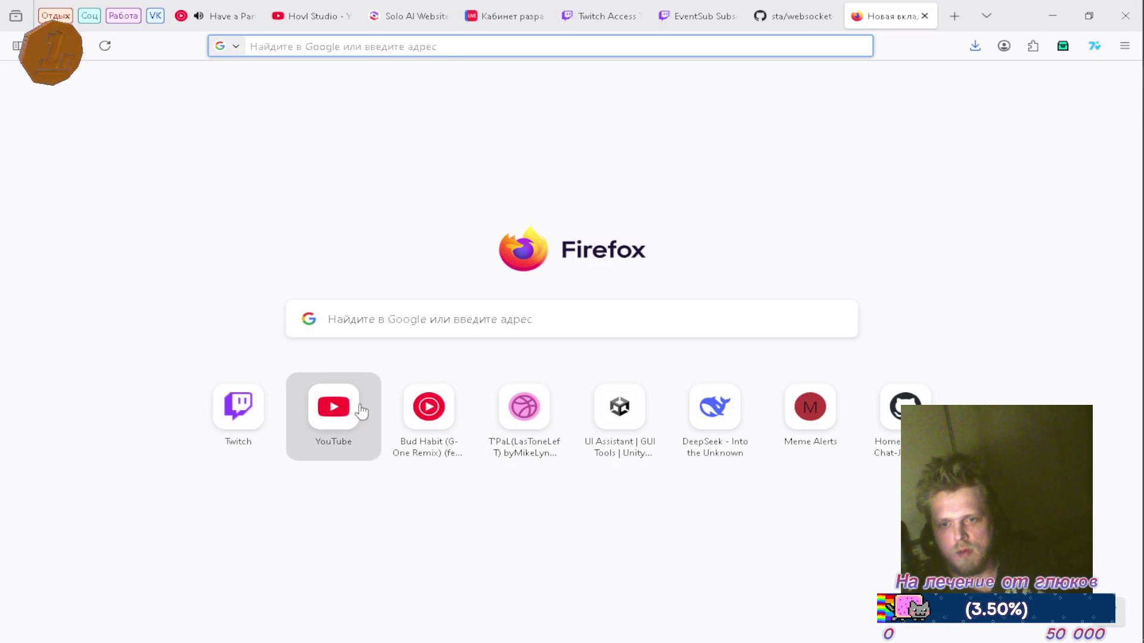
left_click(333, 408)
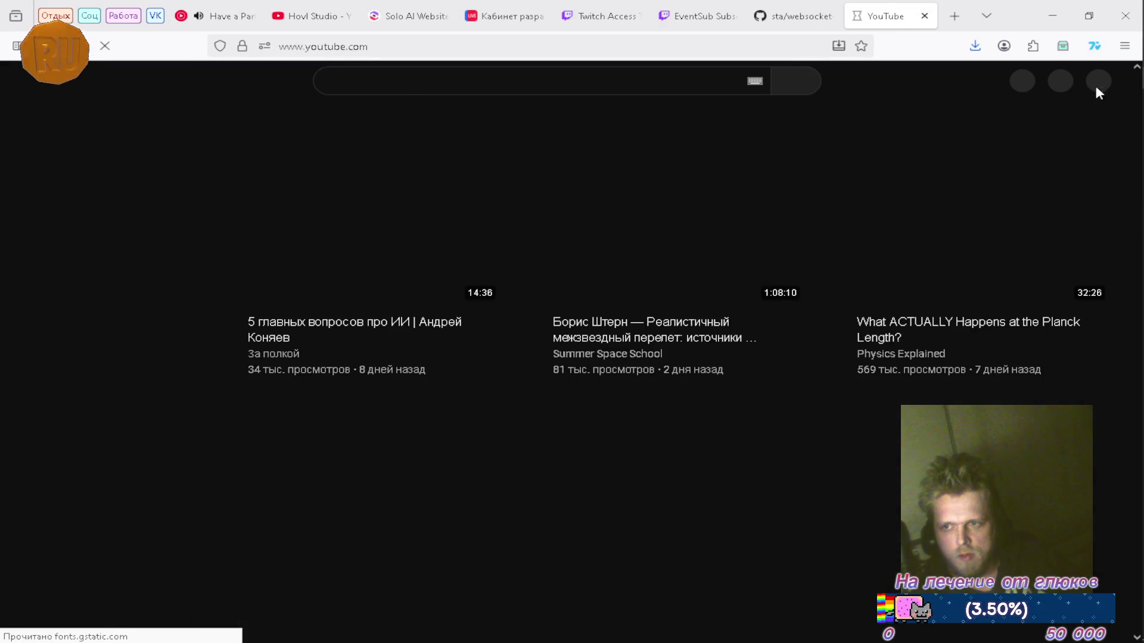
left_click(1089, 84)
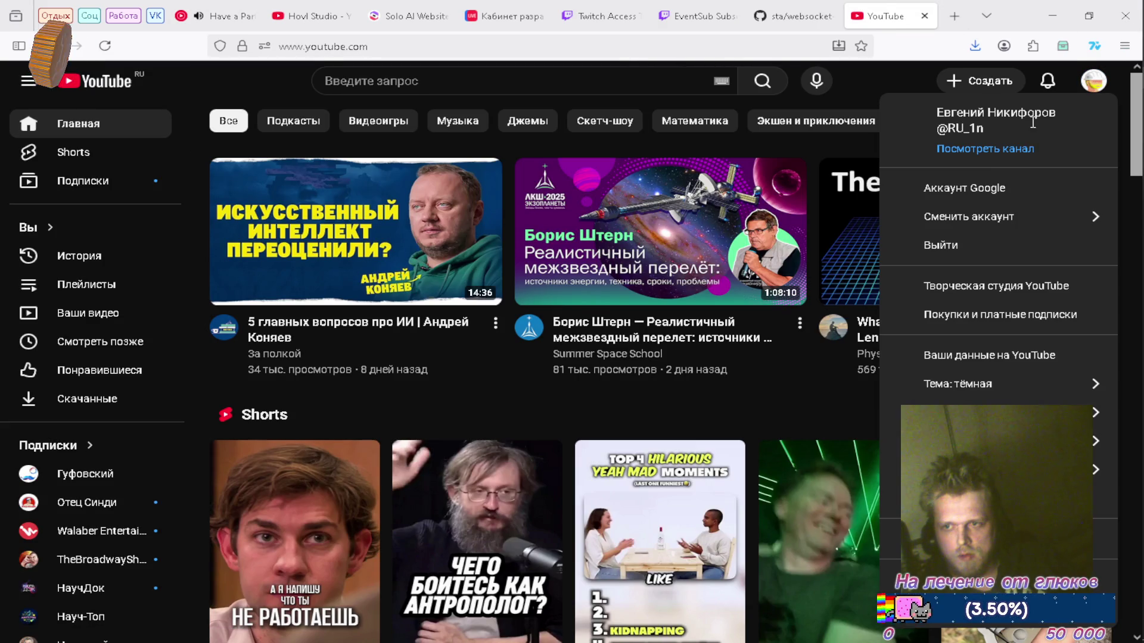
left_click(974, 150)
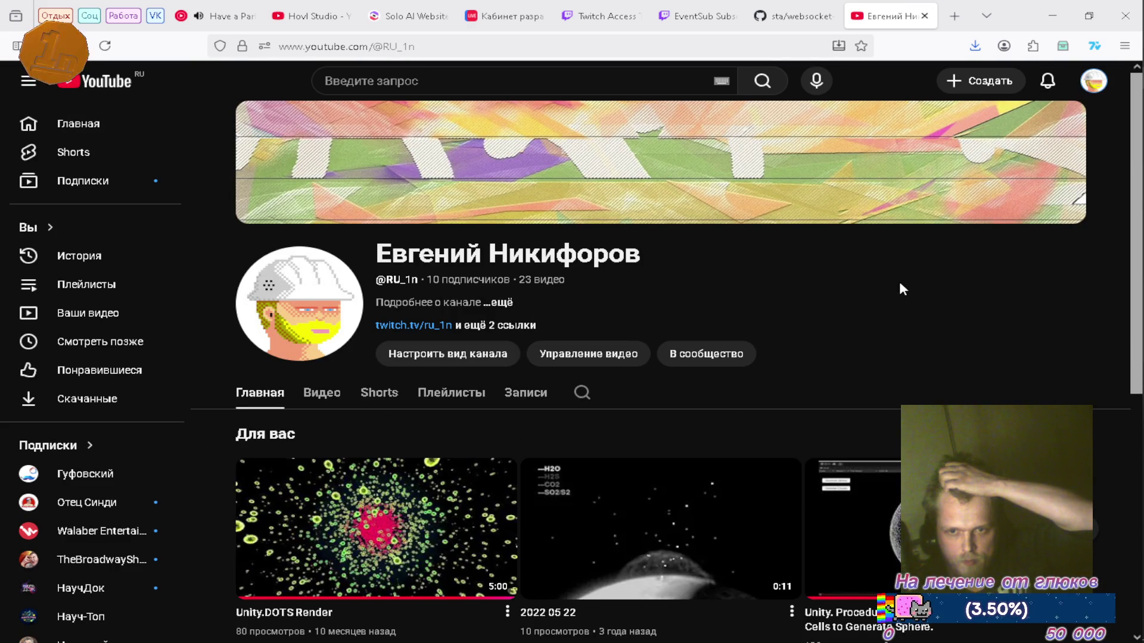
Step: View and dismiss the channel's 'and 2 more links' details, close the channel tab, and return to Unity
left_click(524, 325)
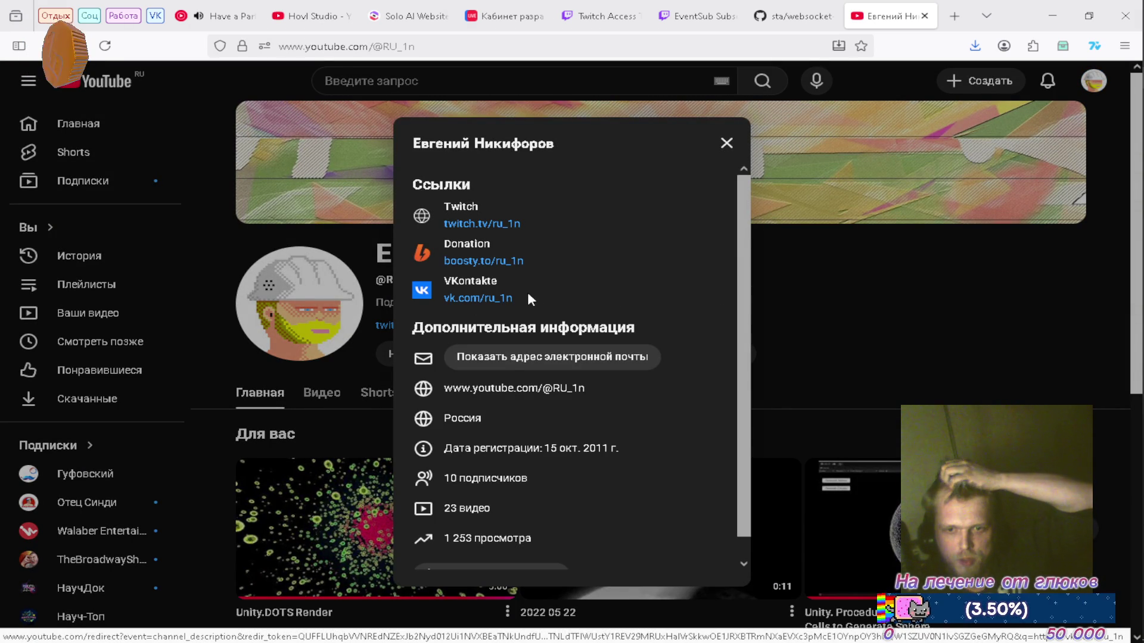
left_click(854, 293)
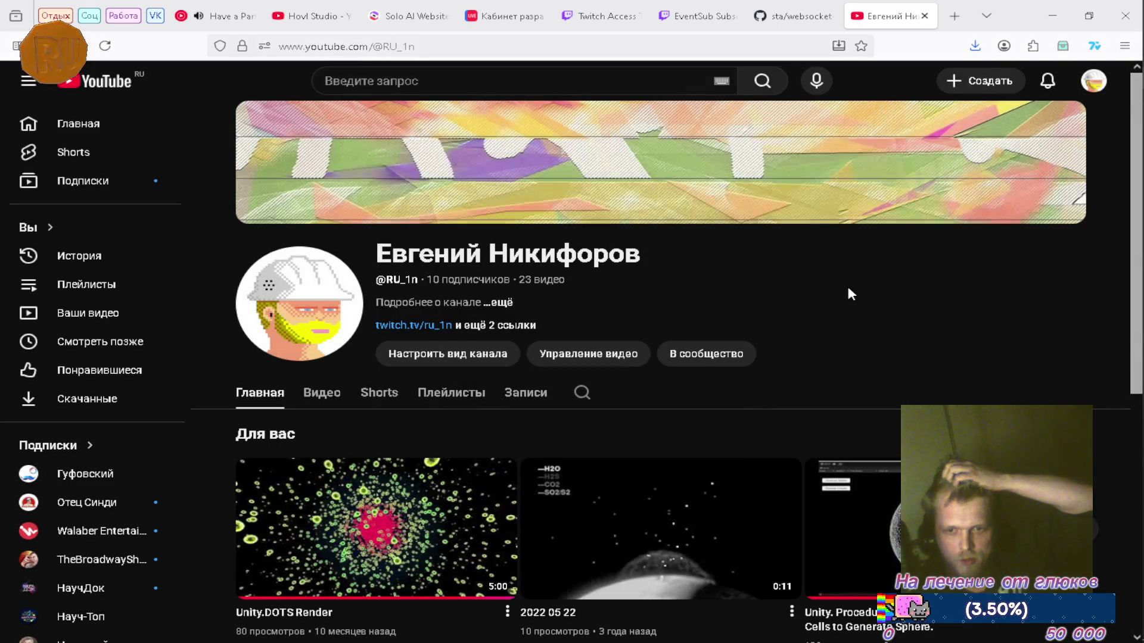
left_click(926, 16)
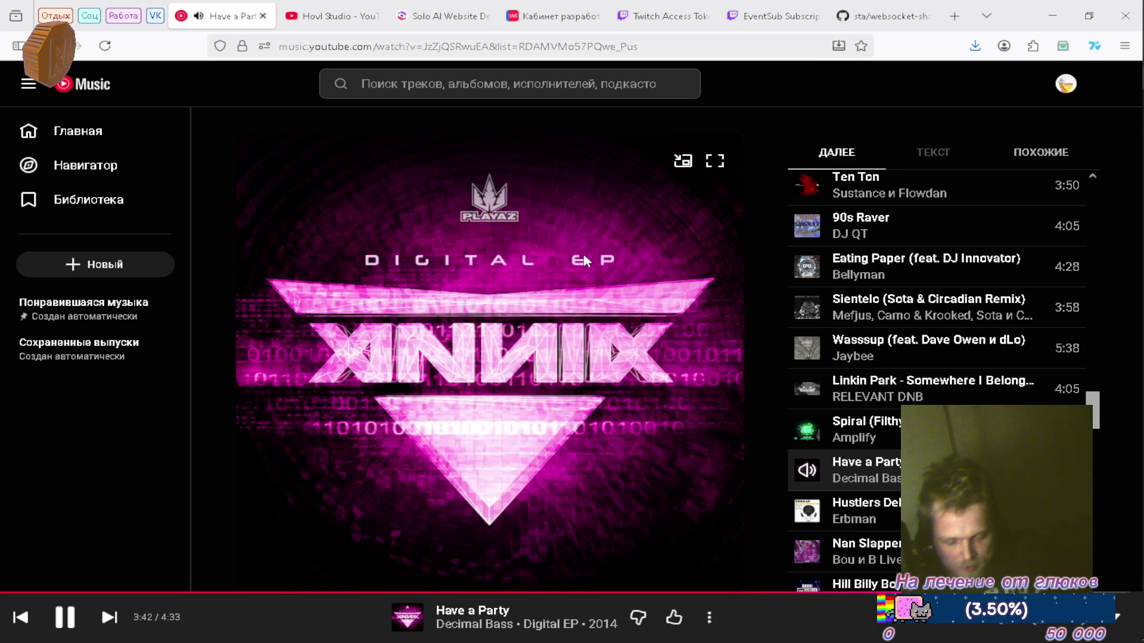
mouse_move(1138, 395)
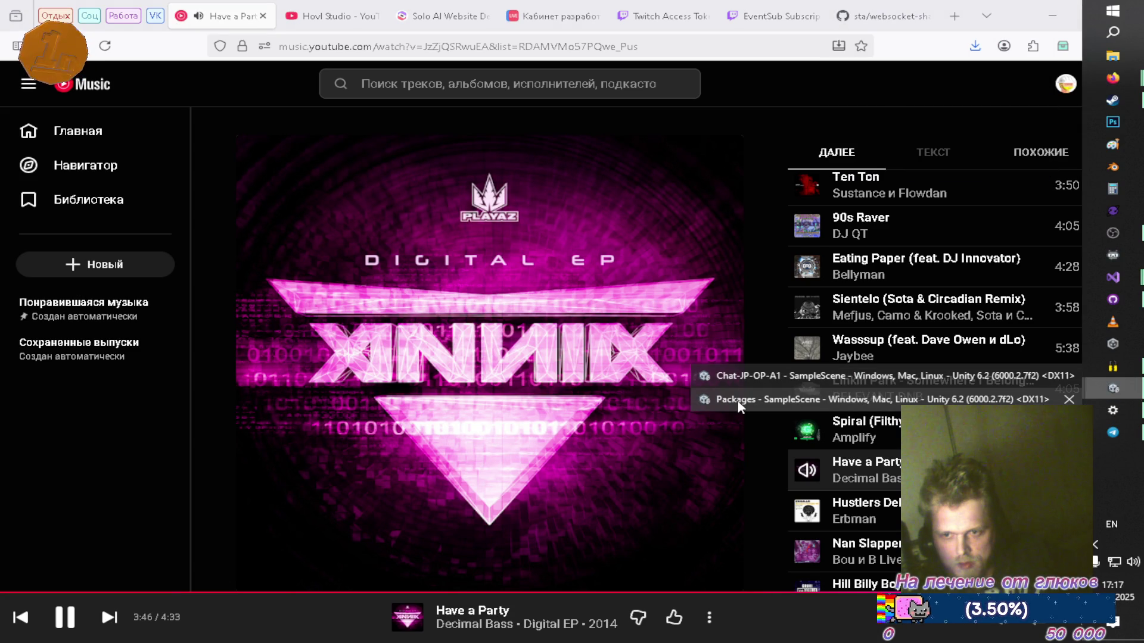
left_click(738, 399)
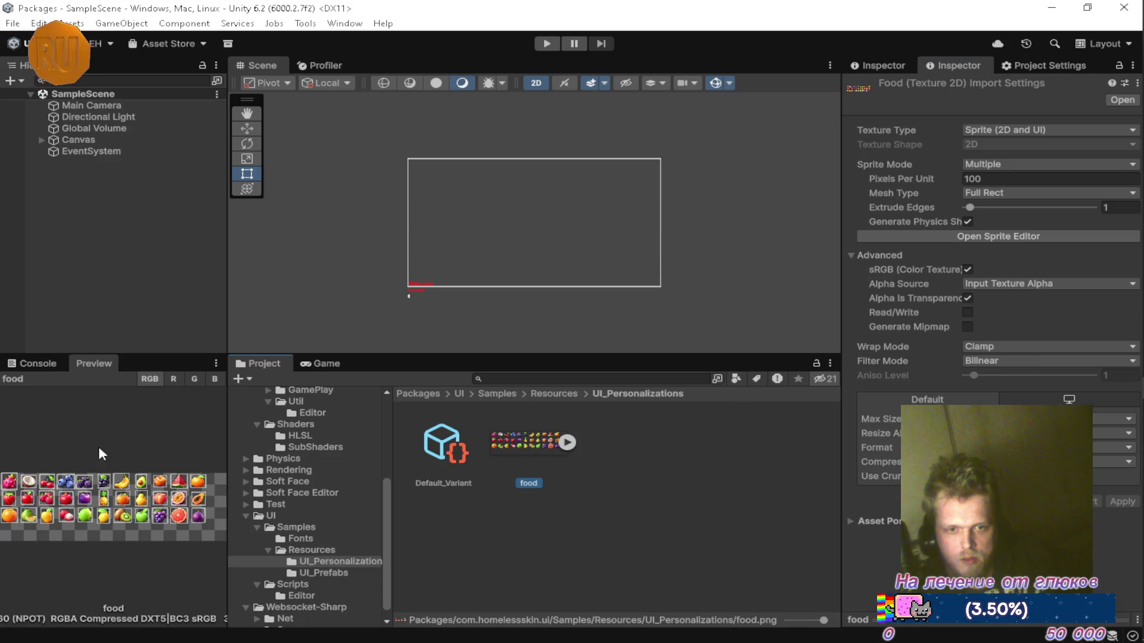
Step: Maximize the Preview panel to show the 1080x360 food sheet with its 33 fruit sprites
left_click(106, 365)
double_click(104, 363)
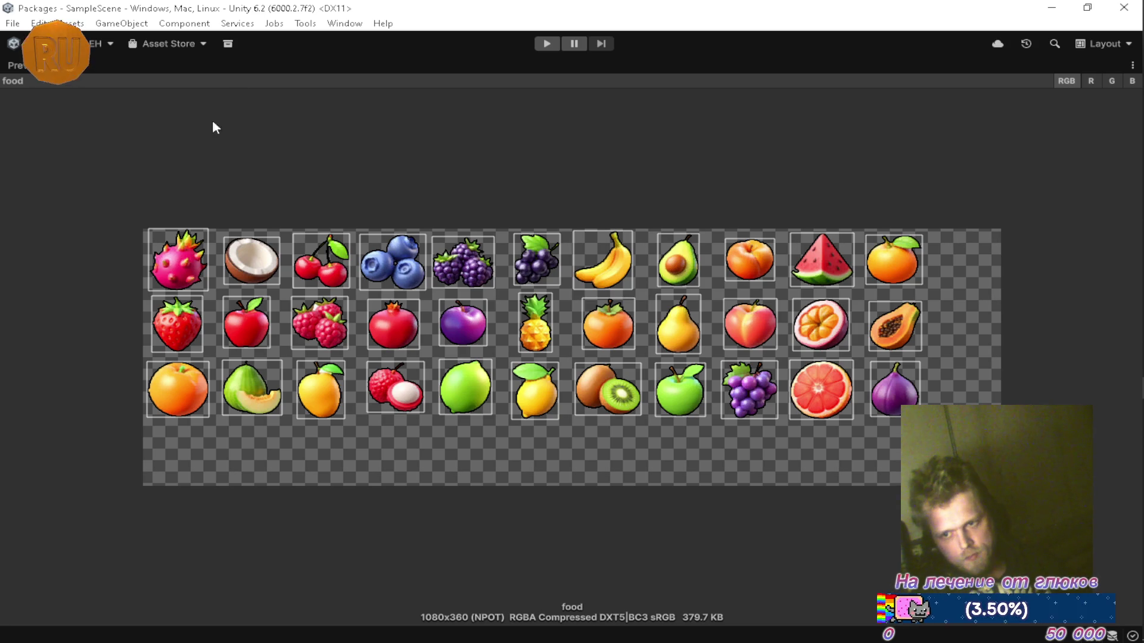
Step: Restore the default editor layout from the maximized food sprite preview
double_click(34, 71)
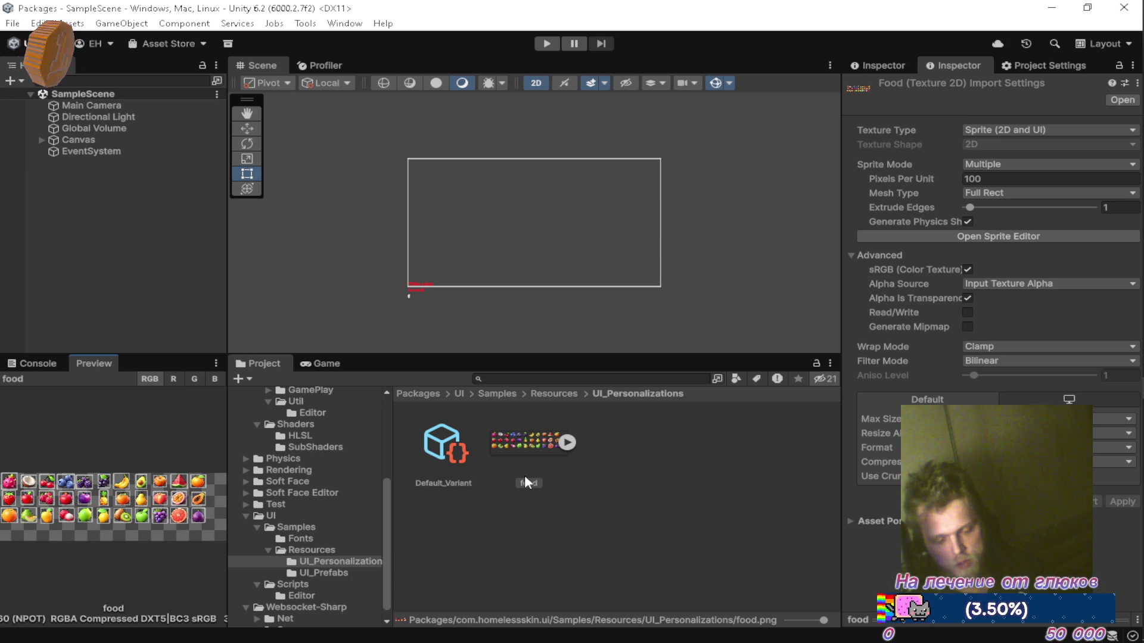
mouse_move(1135, 231)
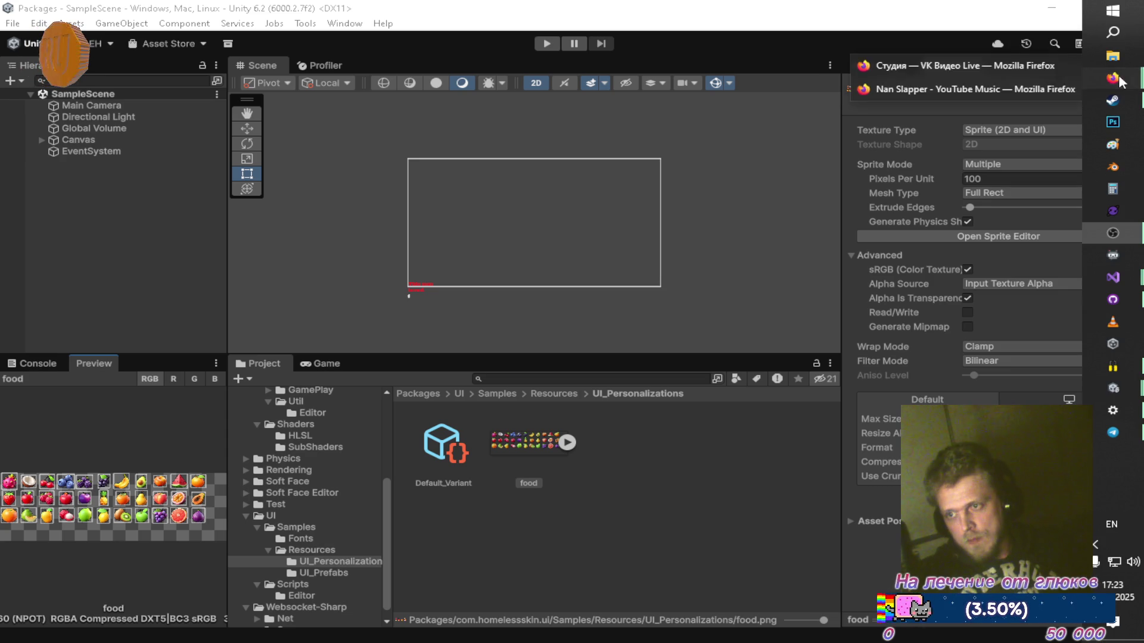
mouse_move(1112, 78)
left_click(914, 67)
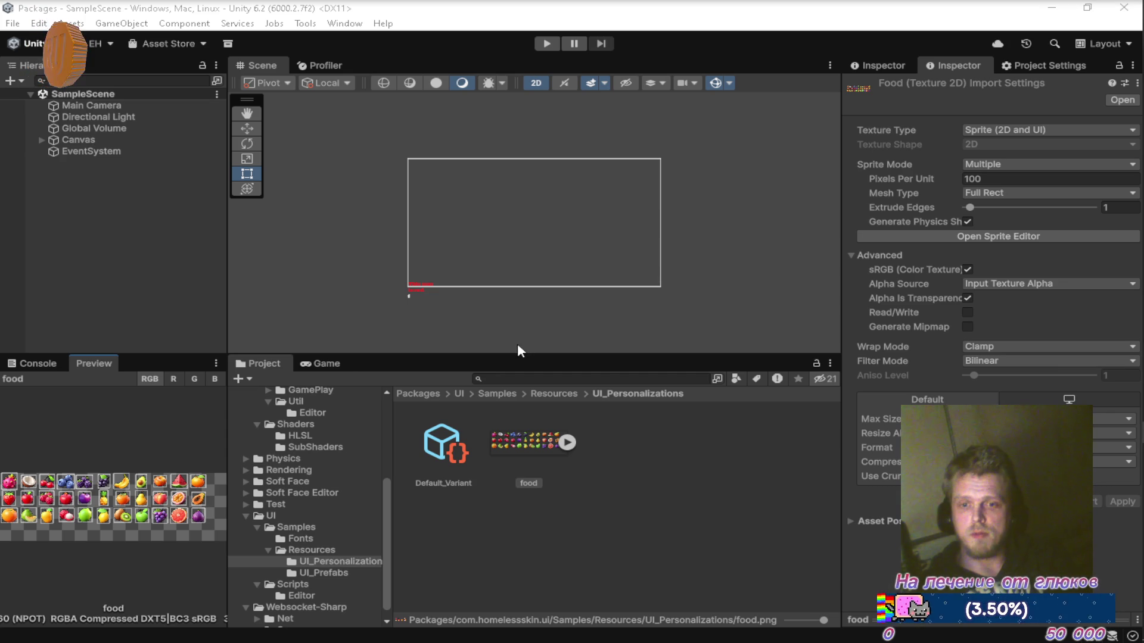
mouse_move(1138, 346)
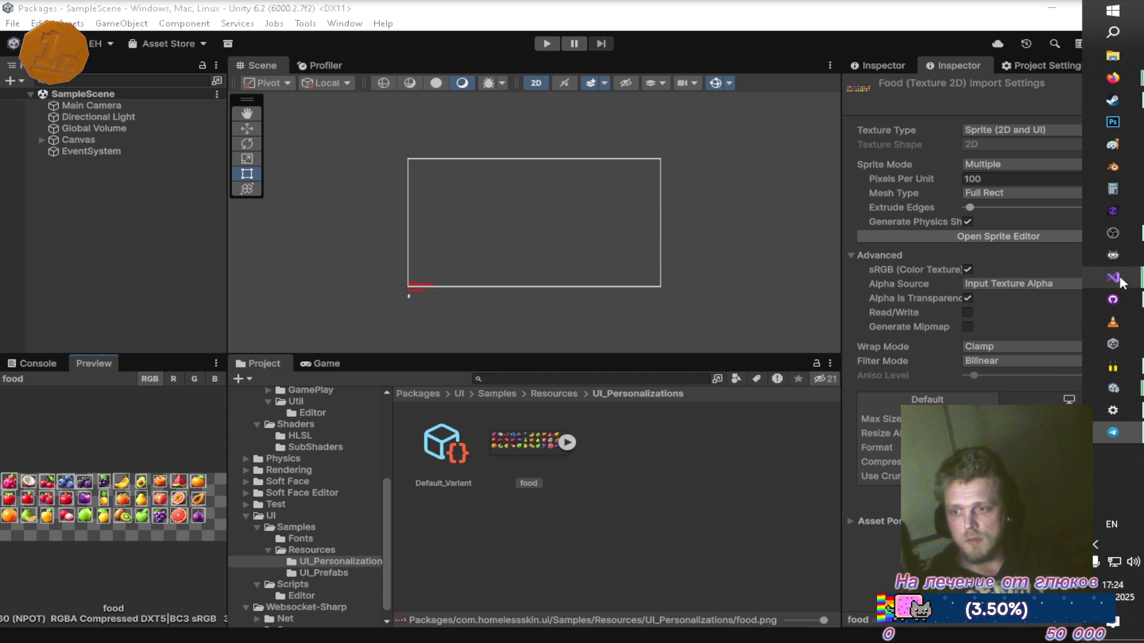
mouse_move(1112, 389)
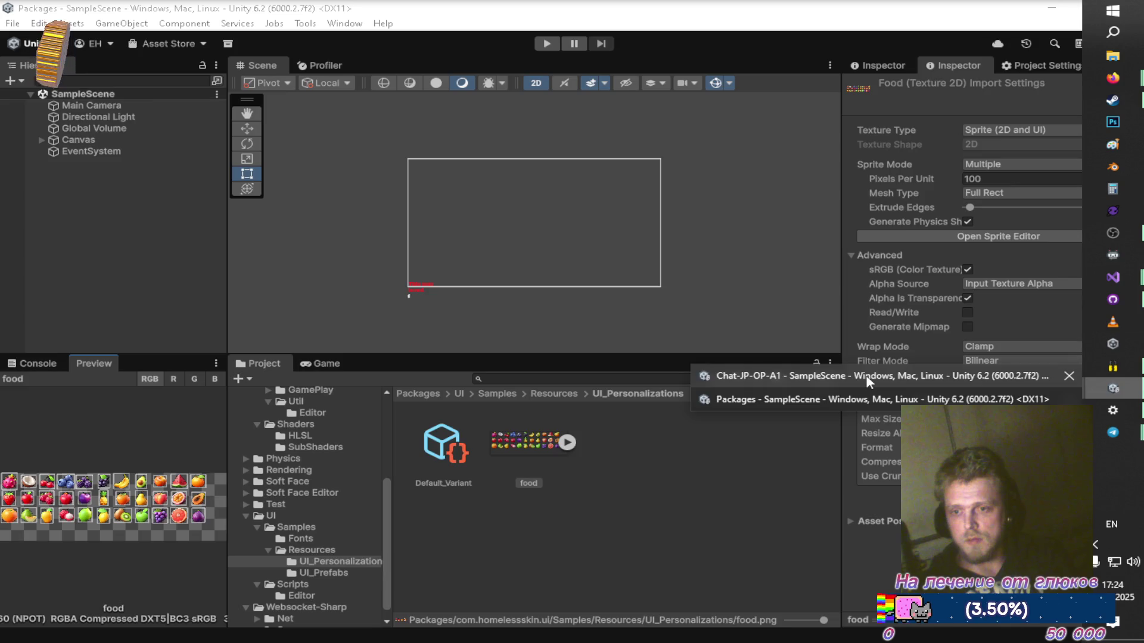
Step: Check the Chat-JP-OP-A1 Game view in Play mode, then switch back to the Packages project
left_click(866, 375)
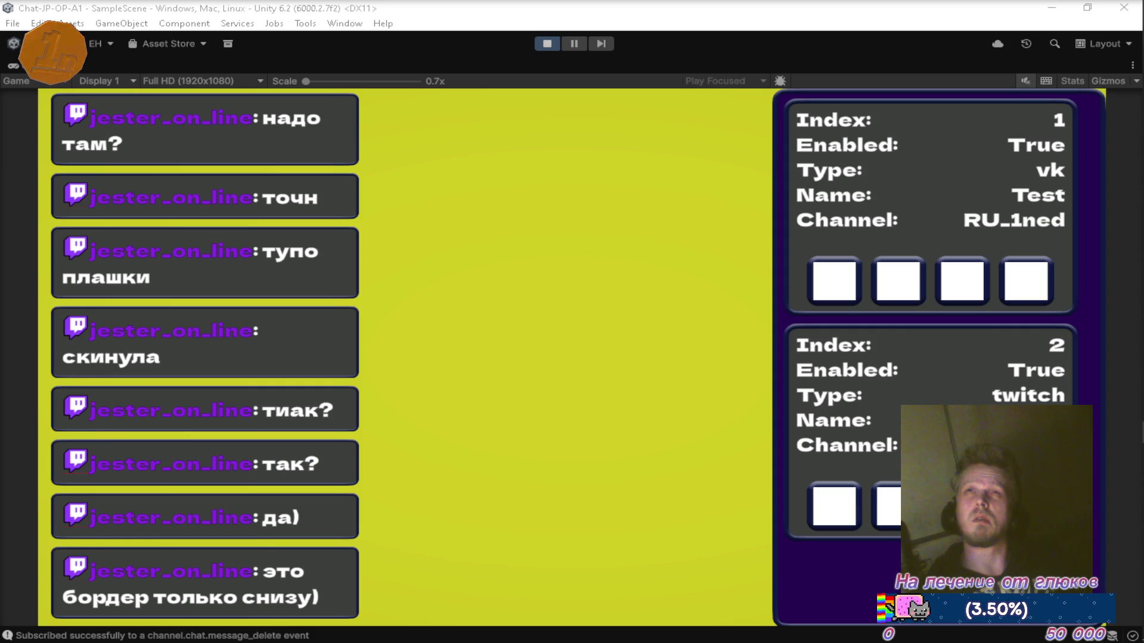
mouse_move(1101, 419)
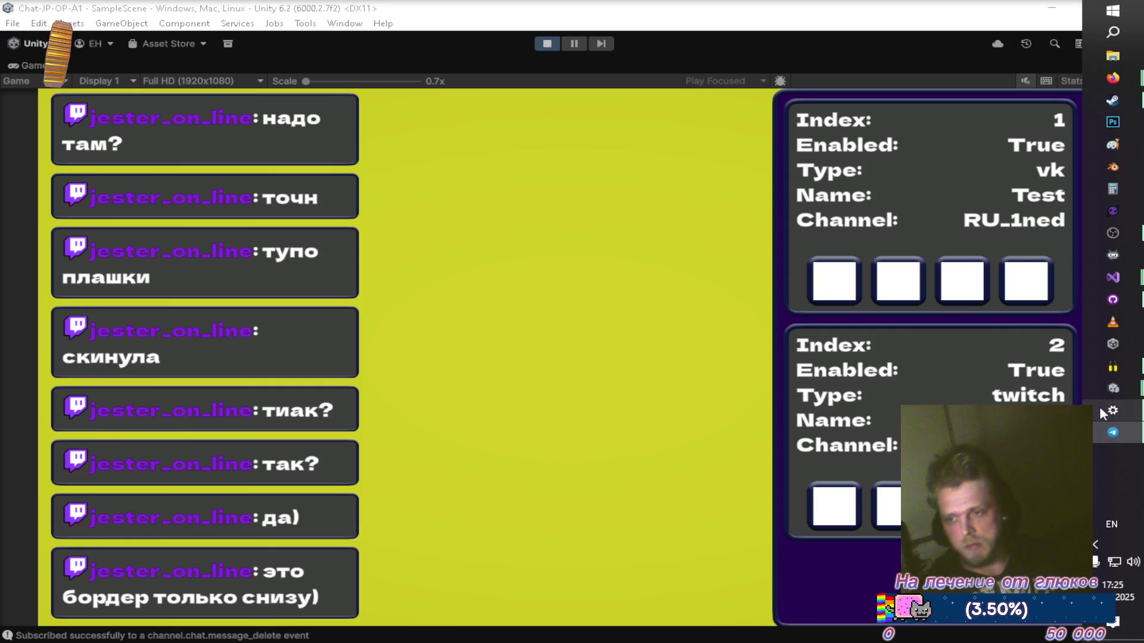
mouse_move(1113, 388)
left_click(750, 395)
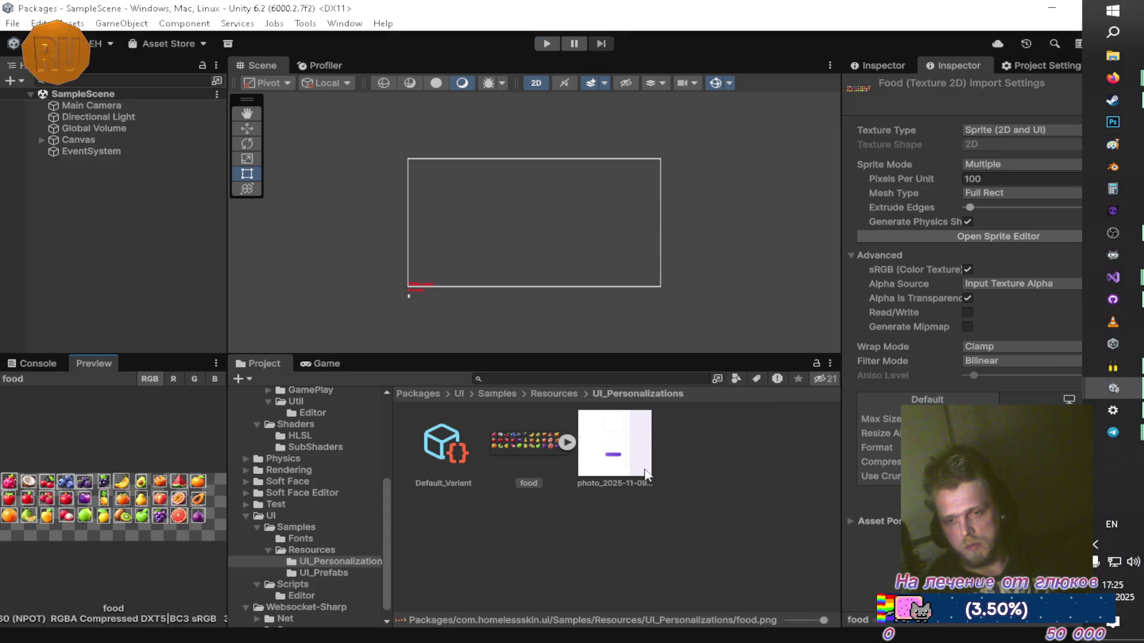
Step: Select the new photo image and set its Texture Type to Sprite (2D and UI)
left_click(648, 454)
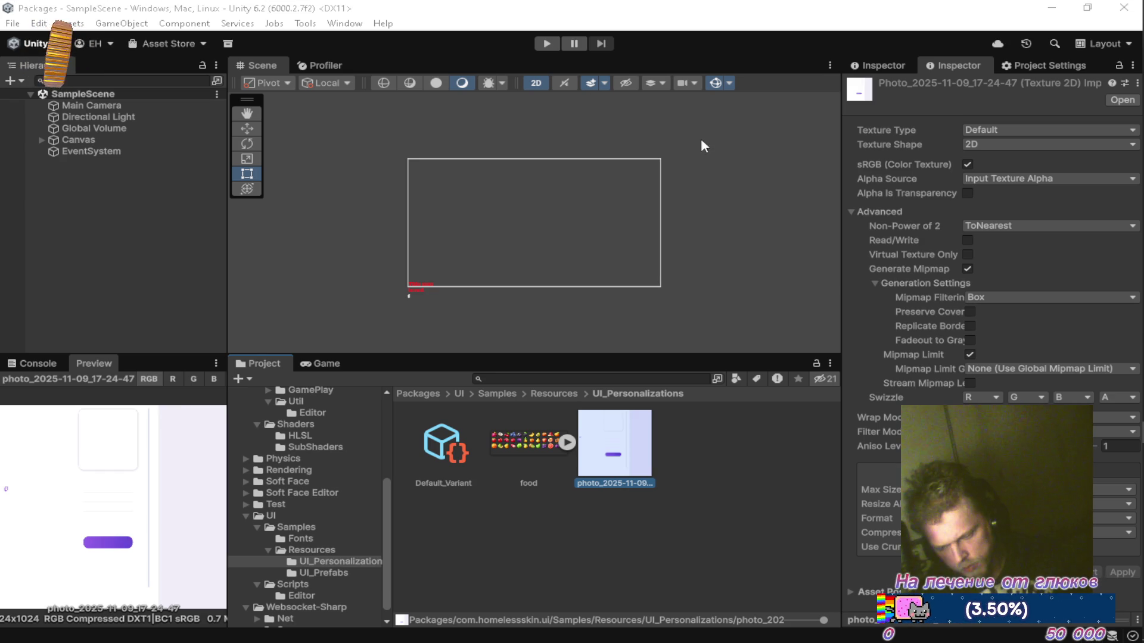
mouse_move(1127, 373)
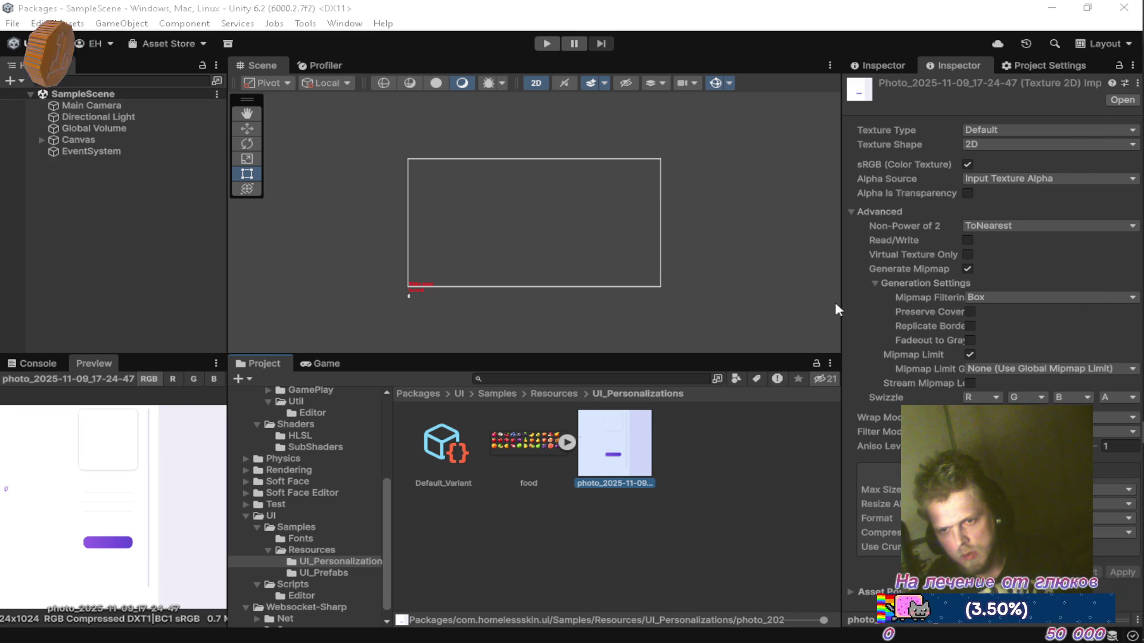
left_click(1002, 132)
left_click(1017, 195)
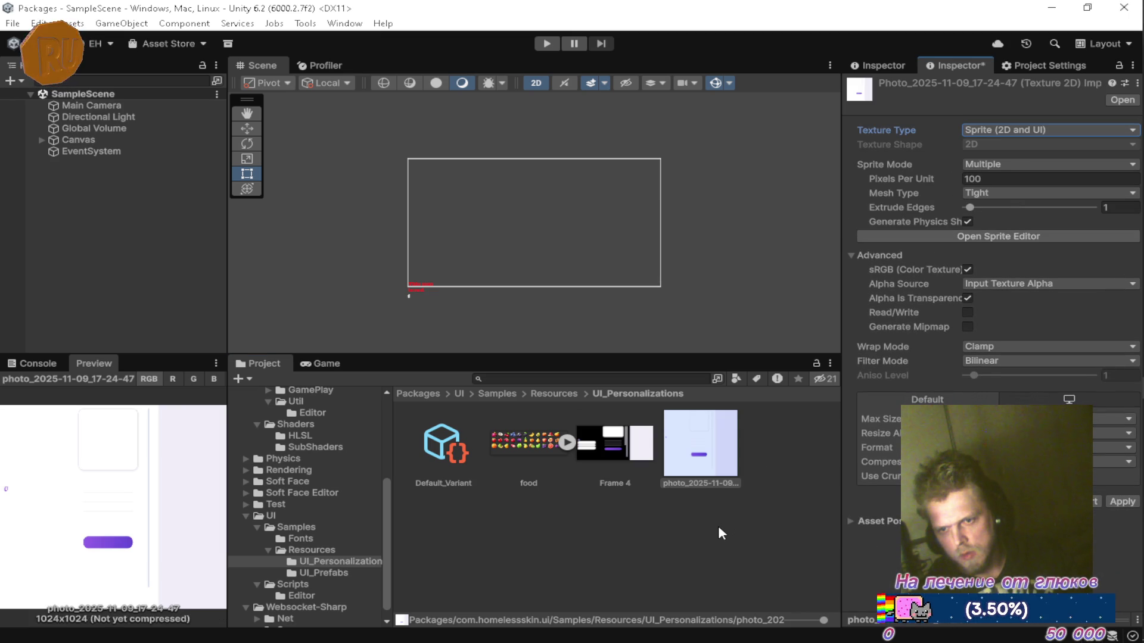
Step: Select Frame 4, revert the photo's changes, and set Frame 4 to Sprite with Full Rect mesh
left_click(627, 459)
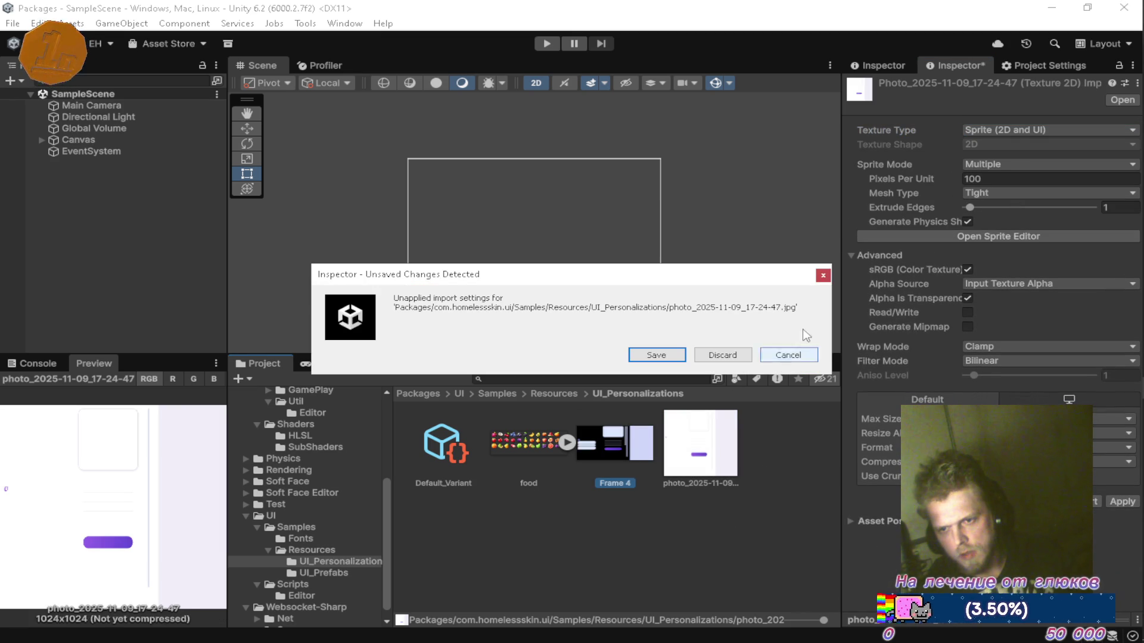
left_click(712, 359)
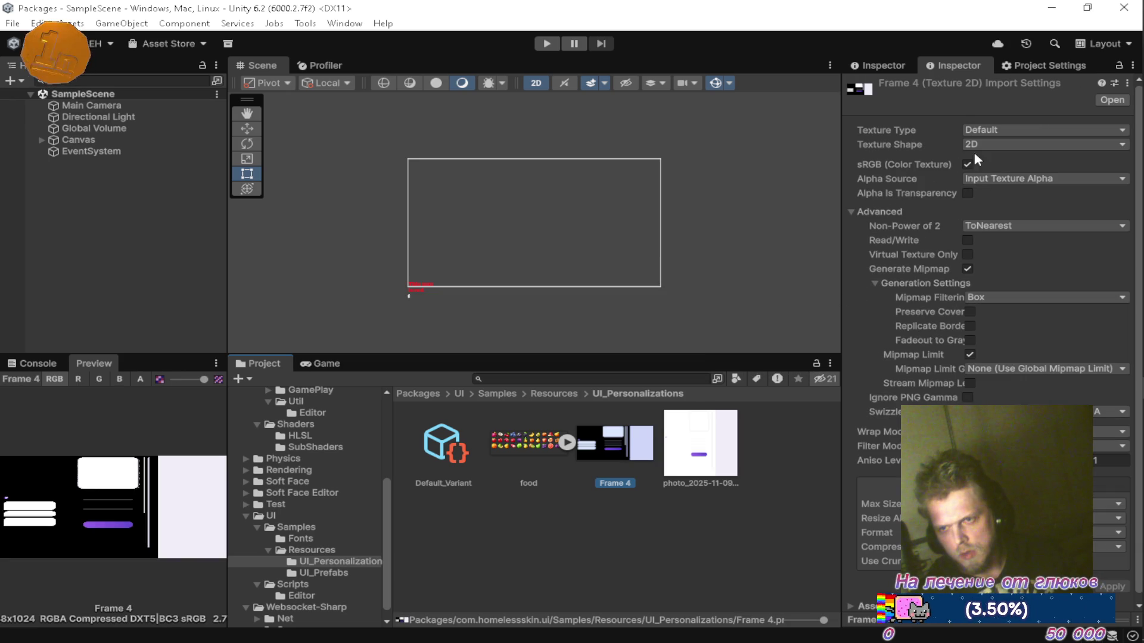
left_click(974, 132)
left_click(992, 191)
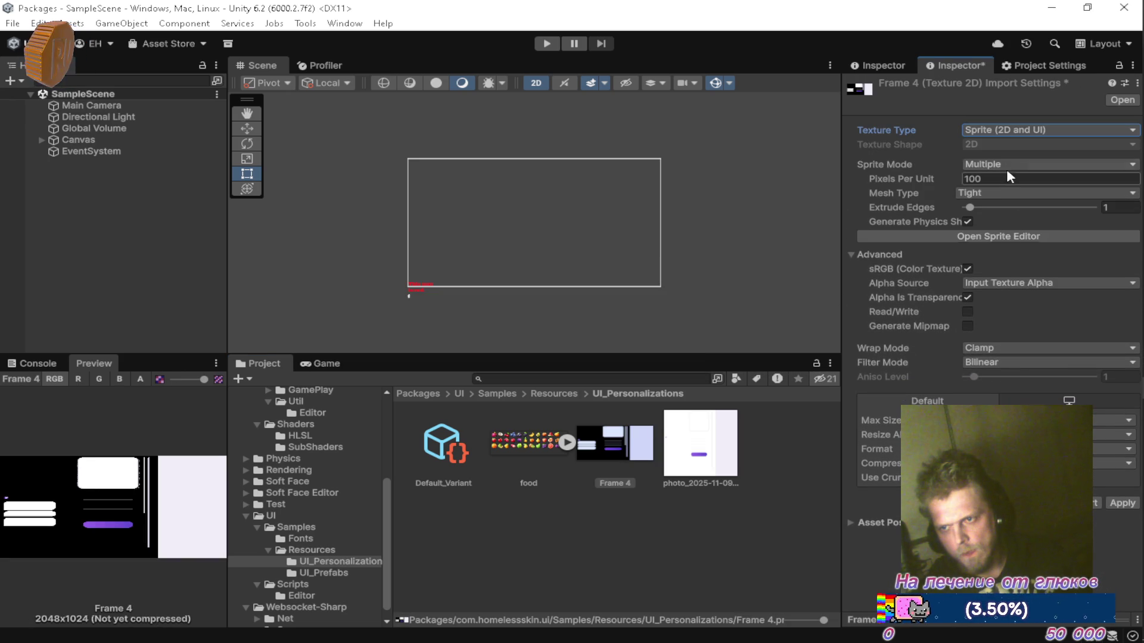
left_click(989, 192)
left_click(998, 207)
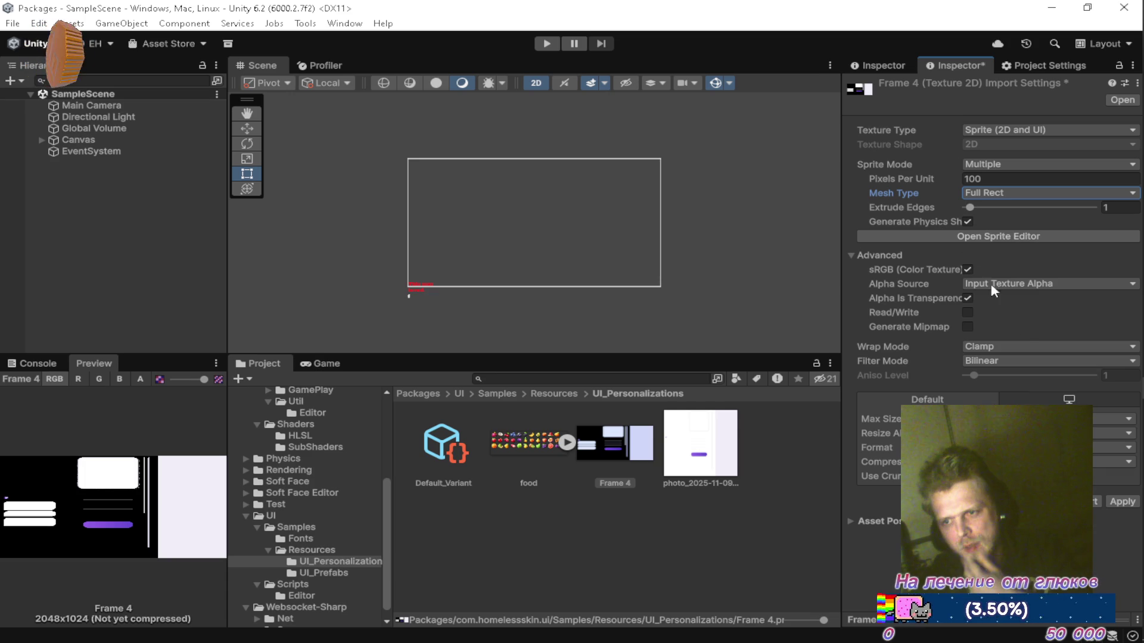
Step: Enable Read/Write, disable Generate Physics Shape, apply, and open Frame 4 in the Sprite Editor
left_click(970, 310)
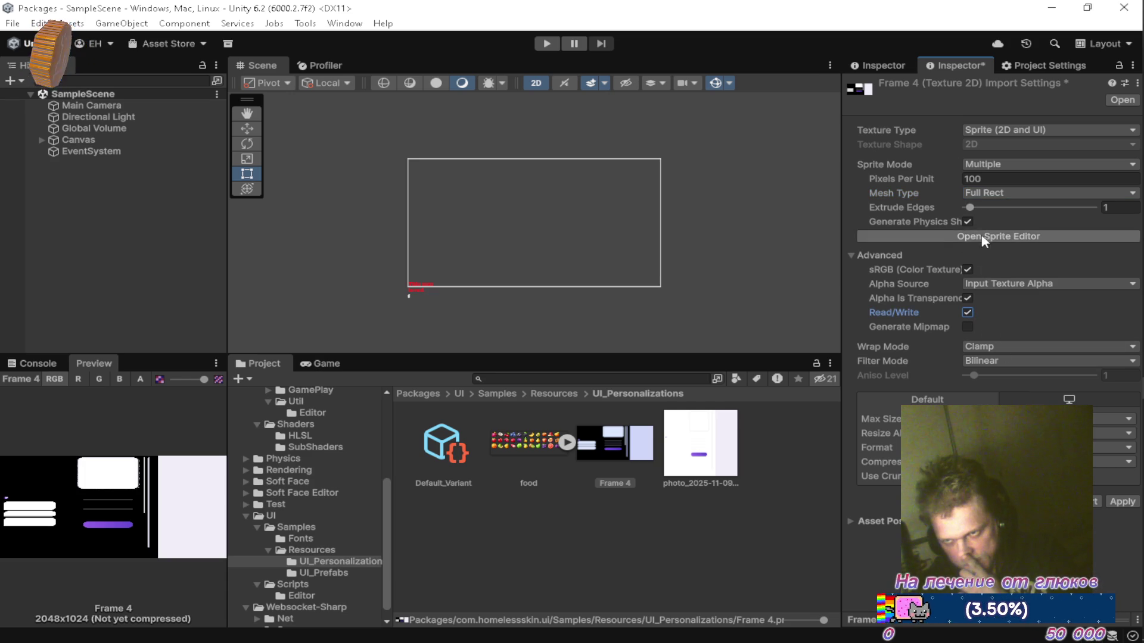
left_click(967, 222)
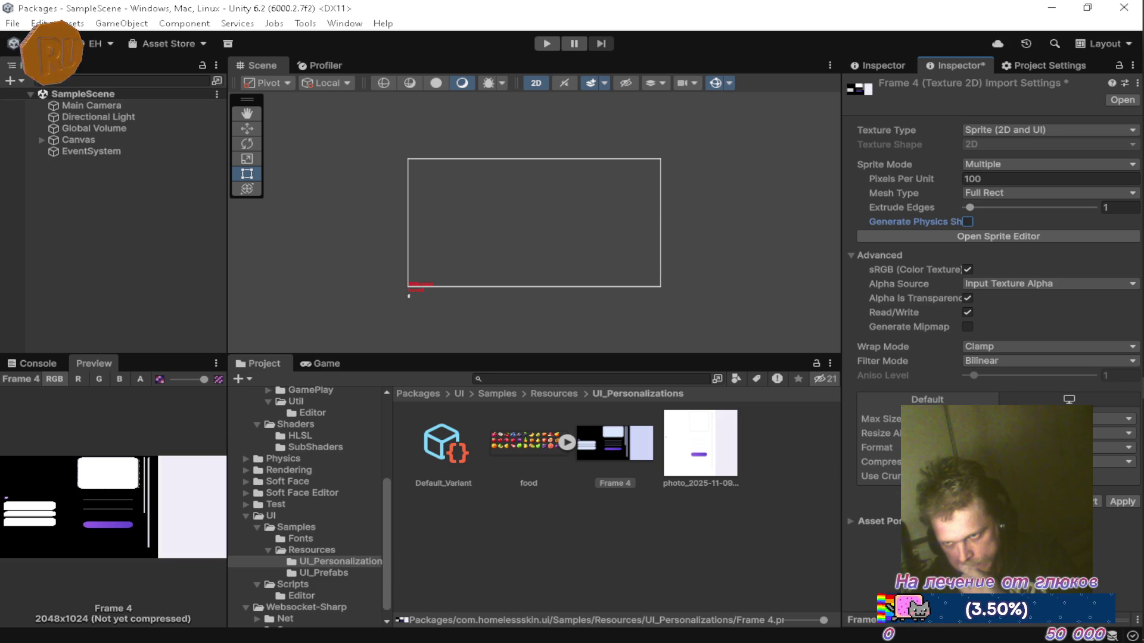
left_click(1120, 503)
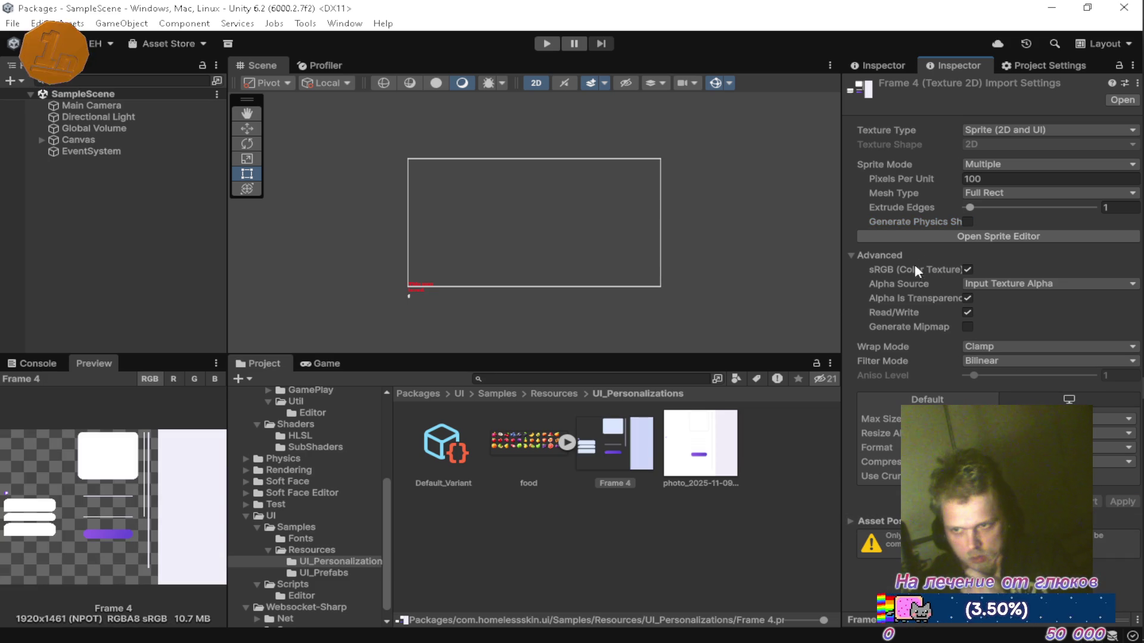
left_click(933, 238)
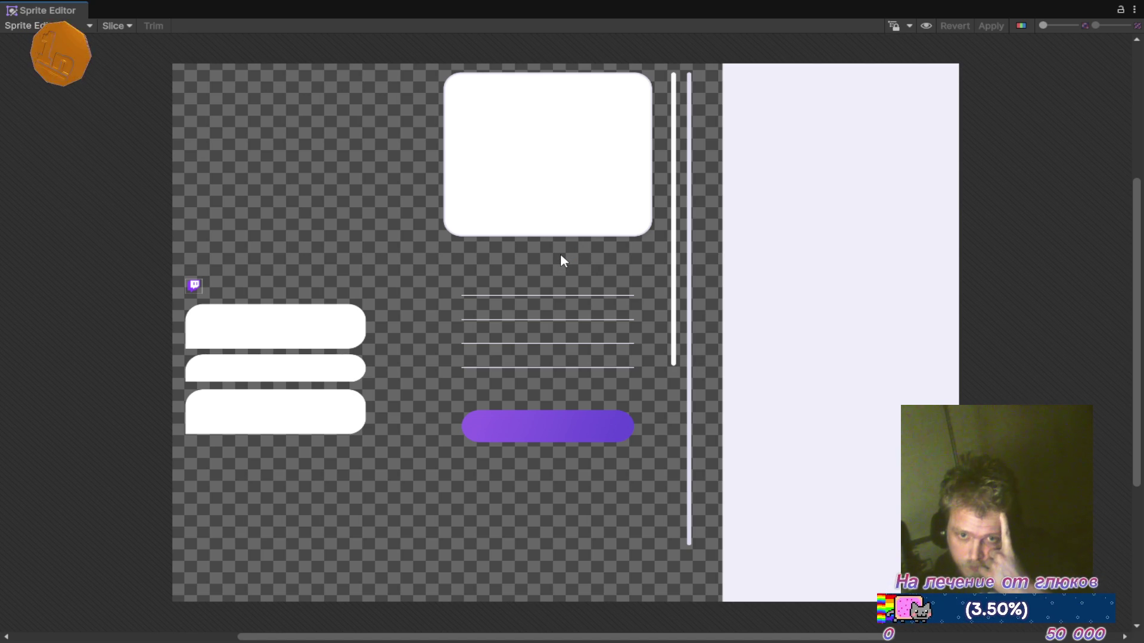
Step: Slice Frame 4 with the Automatic slice type and select the large card sprite
left_click(114, 25)
left_click(241, 222)
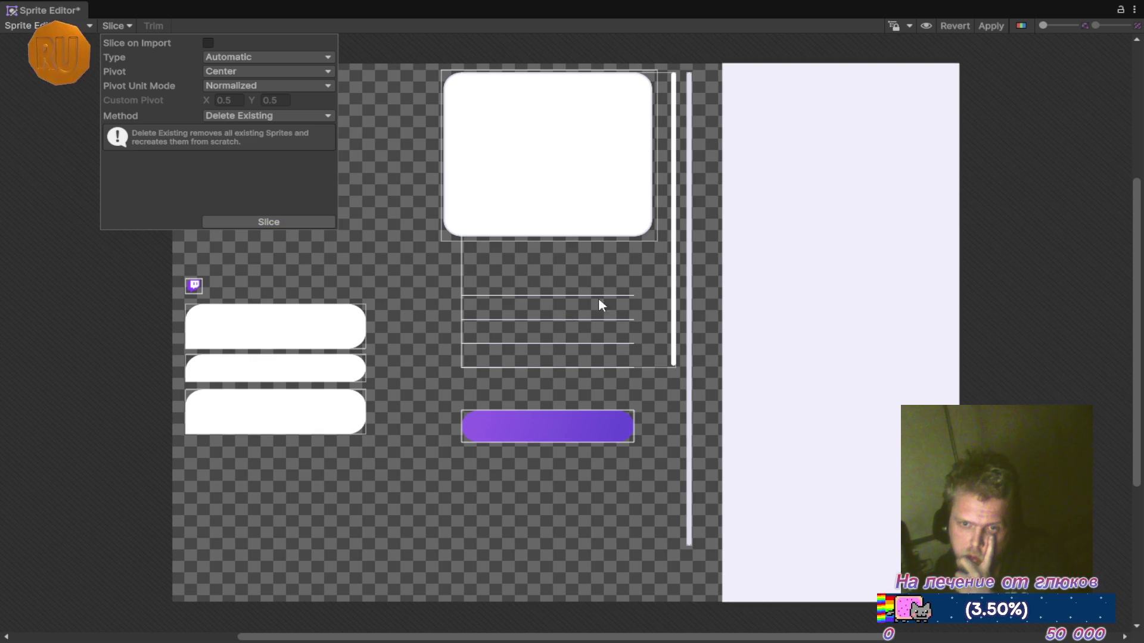
left_click(520, 277)
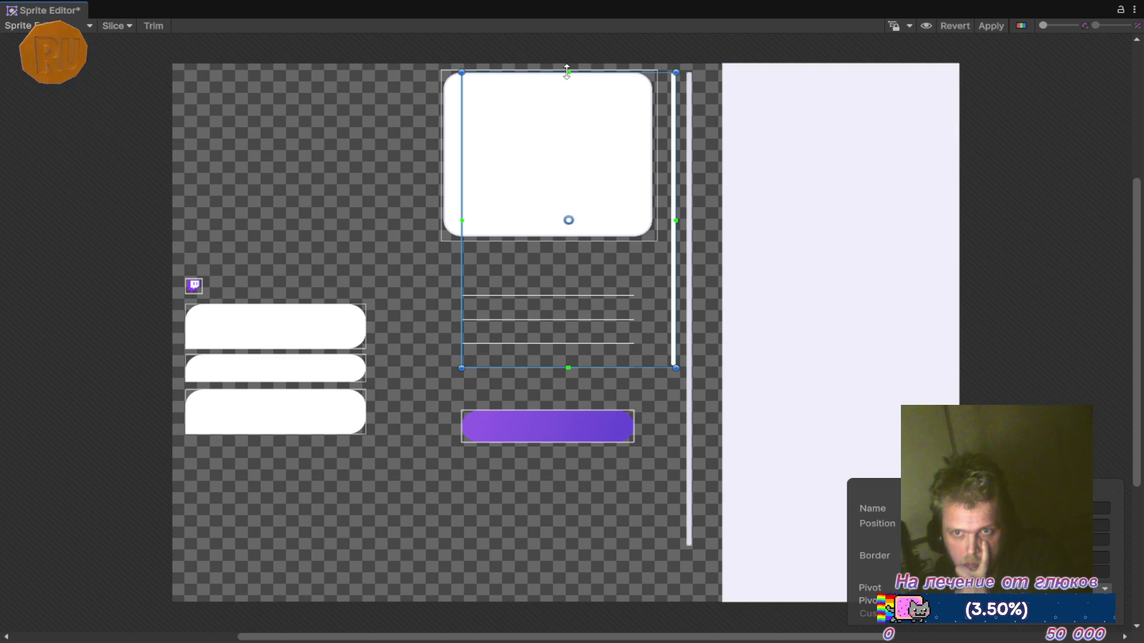
Step: Set top and right borders on the large rounded card sprite
left_click(406, 244)
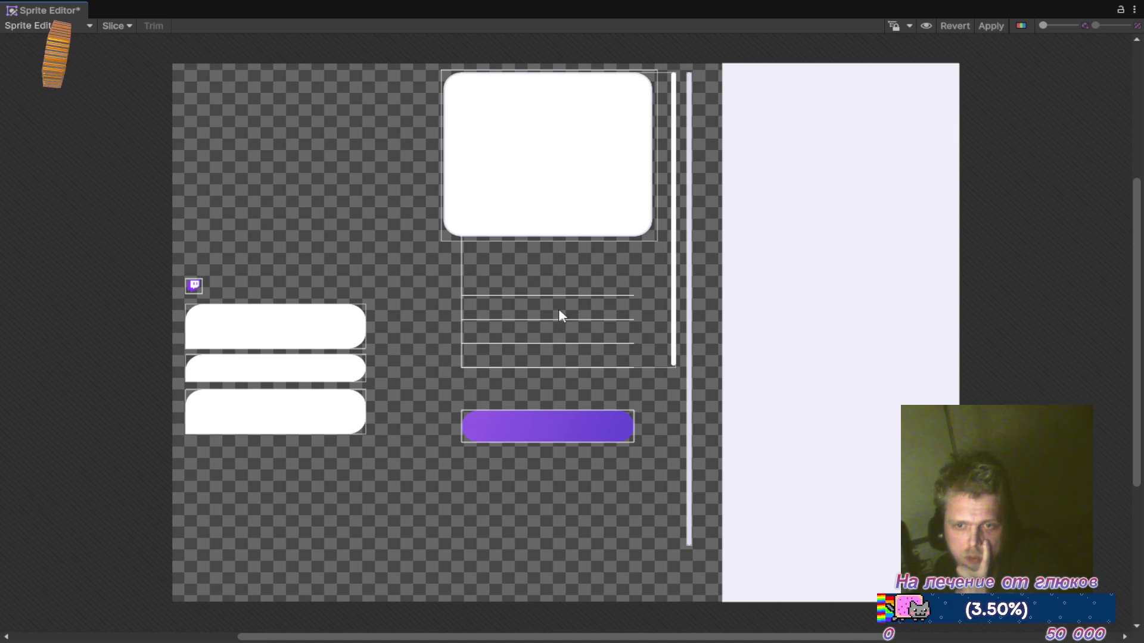
left_click(555, 288)
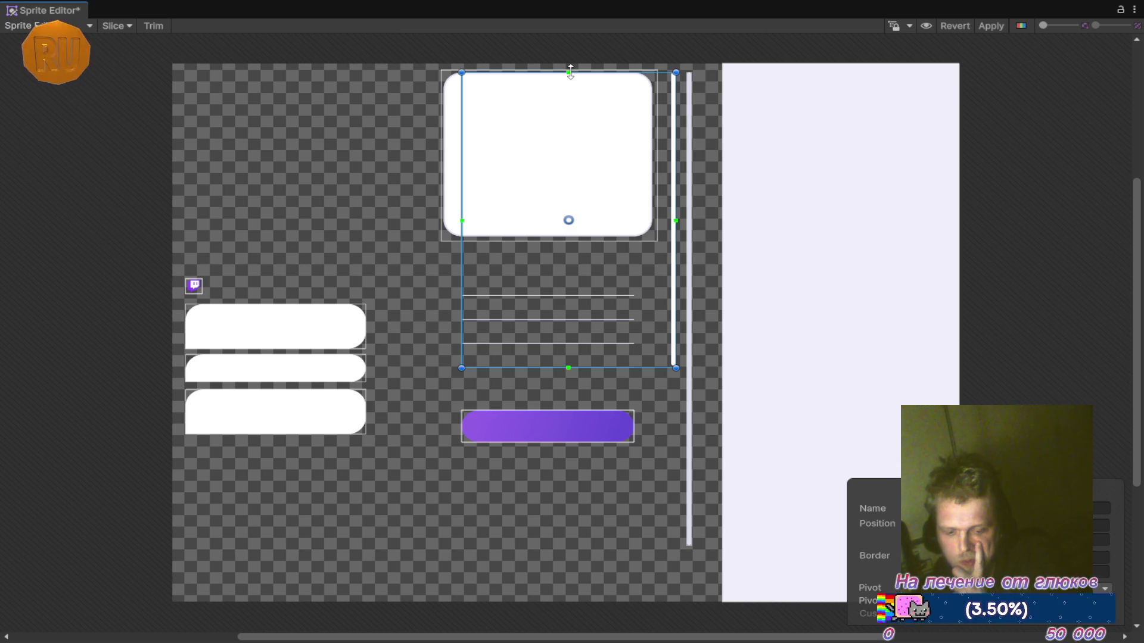
left_click_drag(570, 71, 568, 281)
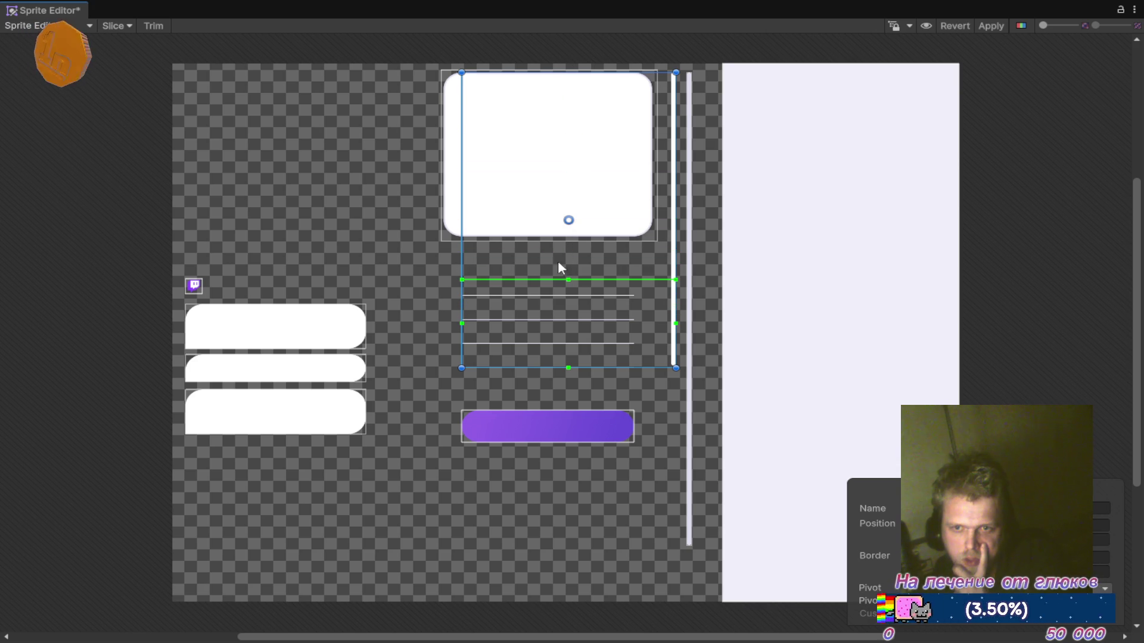
left_click_drag(665, 322, 639, 321)
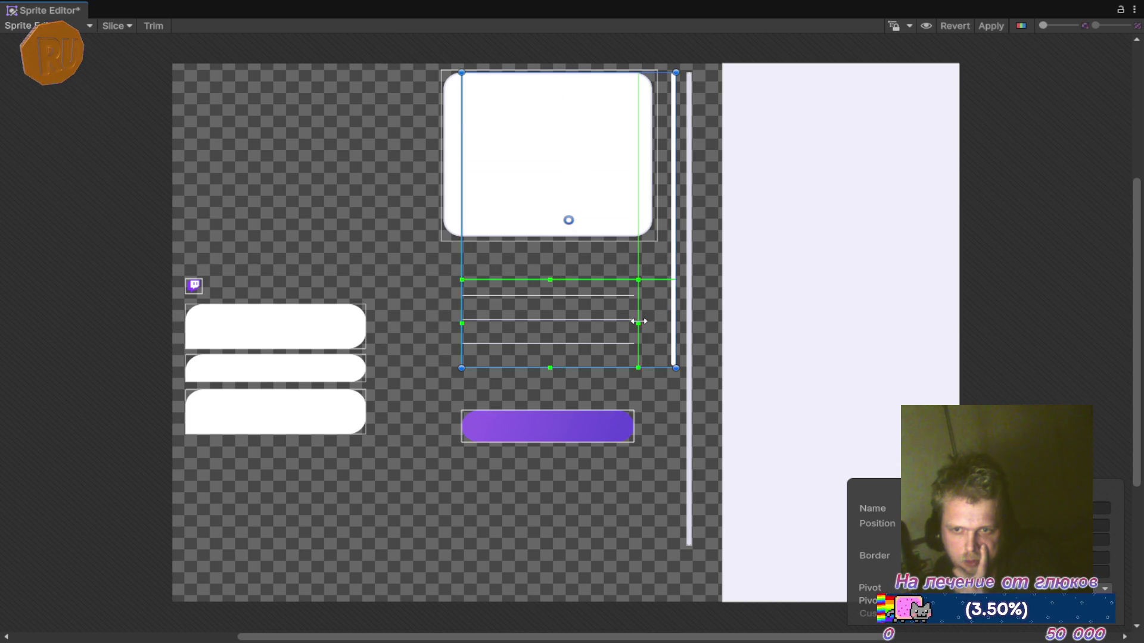
Step: Move and shrink the card-and-lines sprite rectangle to frame only the bottom thin line
left_click(411, 246)
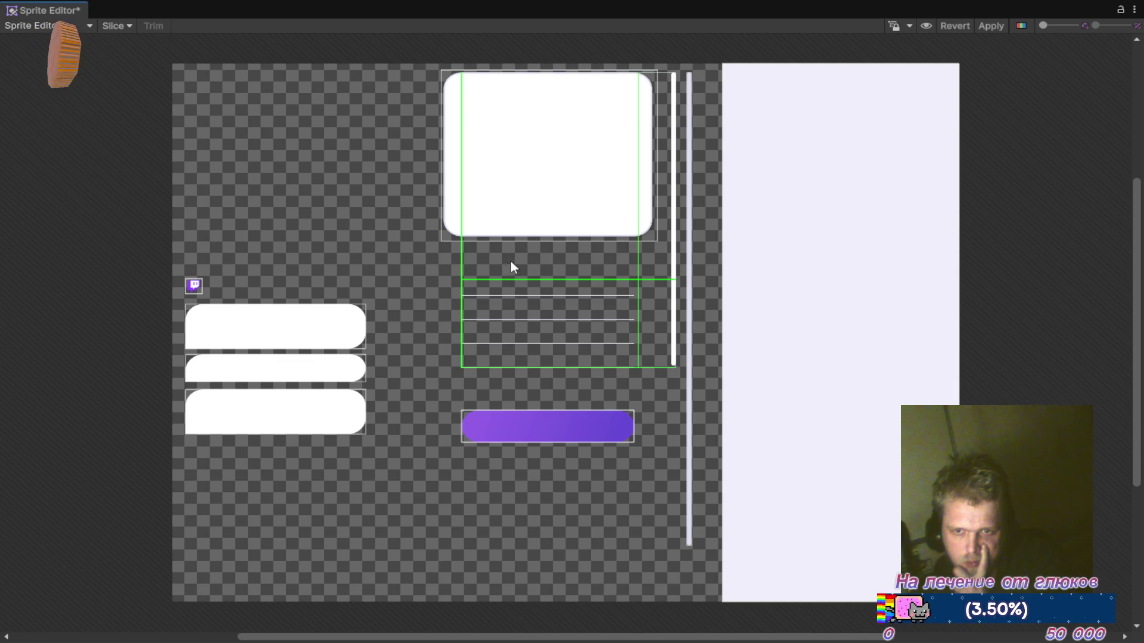
left_click(560, 252)
mouse_move(515, 250)
left_mouse_down()
mouse_move(483, 248)
mouse_move(486, 429)
mouse_move(557, 305)
mouse_move(571, 271)
mouse_move(562, 261)
left_mouse_up()
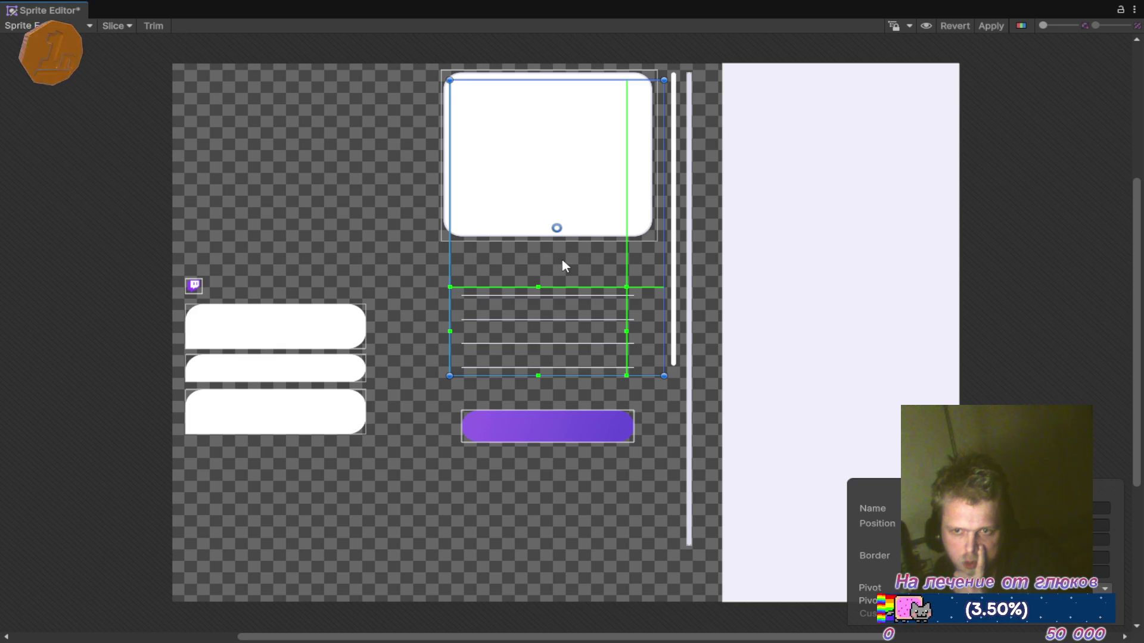
mouse_move(665, 78)
left_mouse_down()
mouse_move(646, 353)
mouse_move(613, 375)
mouse_move(652, 386)
left_mouse_up()
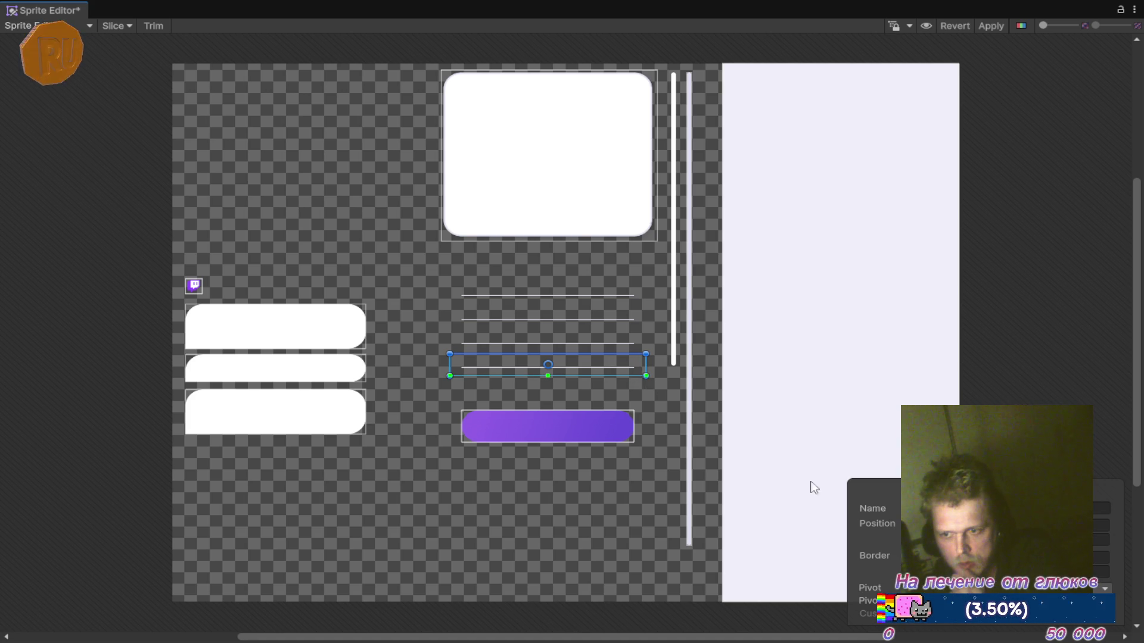
Step: Set the line sprite's top border to 0 and trim its rectangle's top, right and left edges to the line
left_click(1103, 556)
type("0")
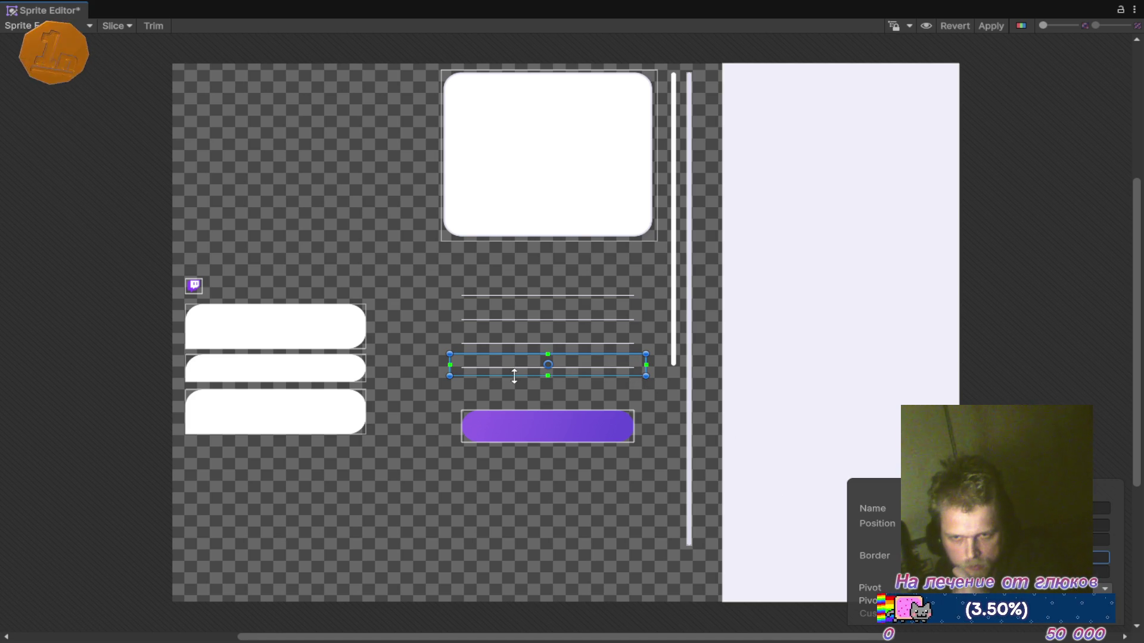
scroll(546, 365, "up", 2)
scroll(550, 368, "up", 3)
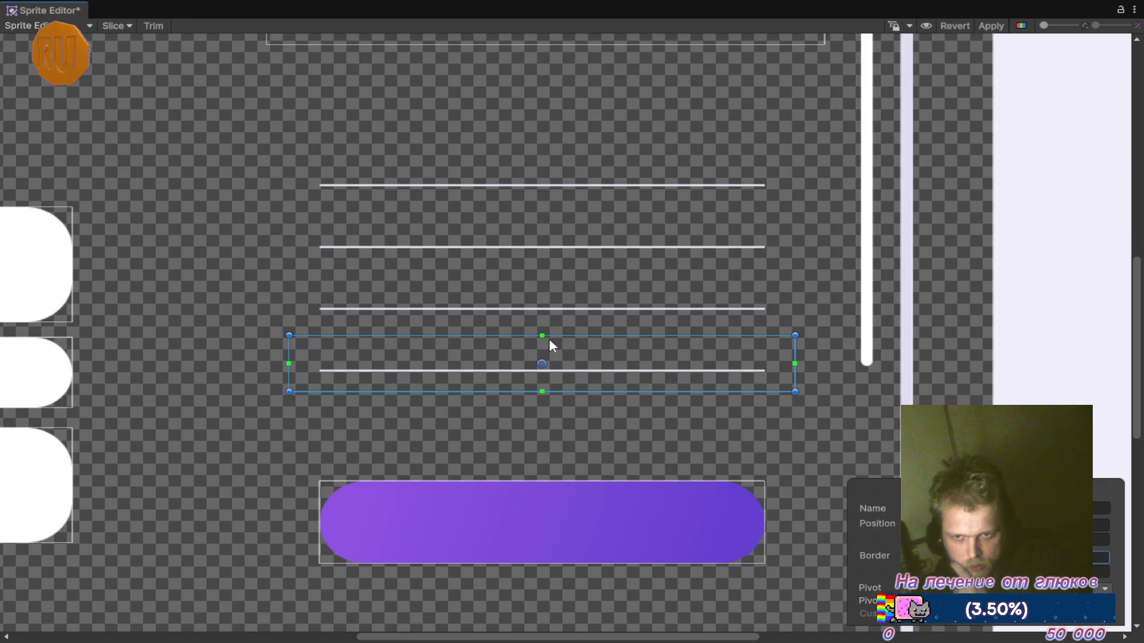
left_click_drag(289, 335, 287, 385)
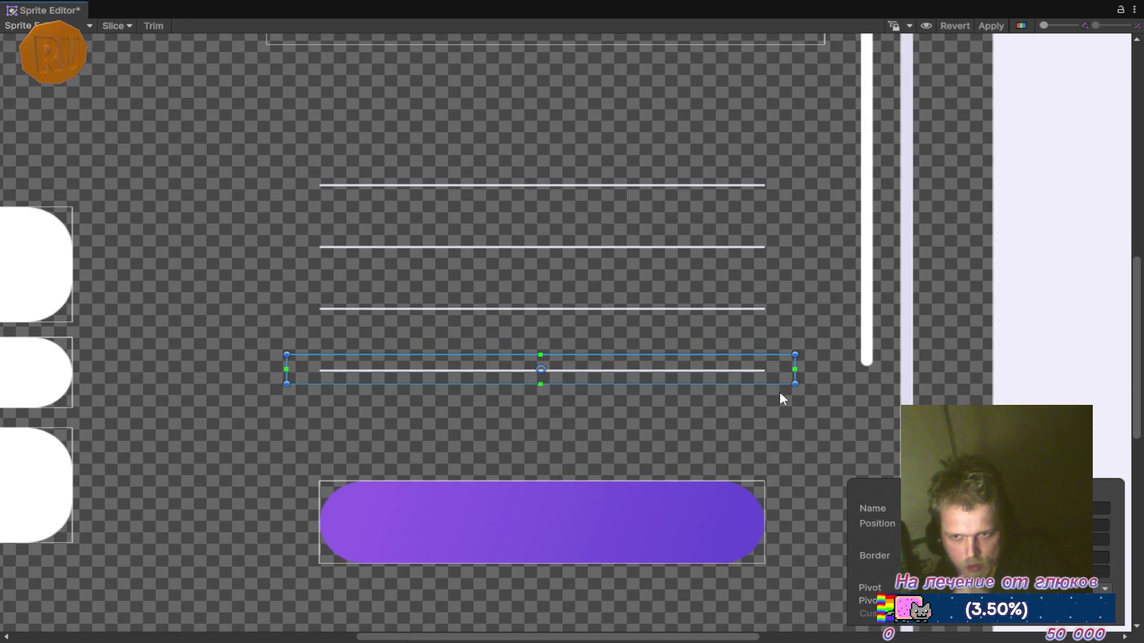
left_click_drag(793, 386, 772, 384)
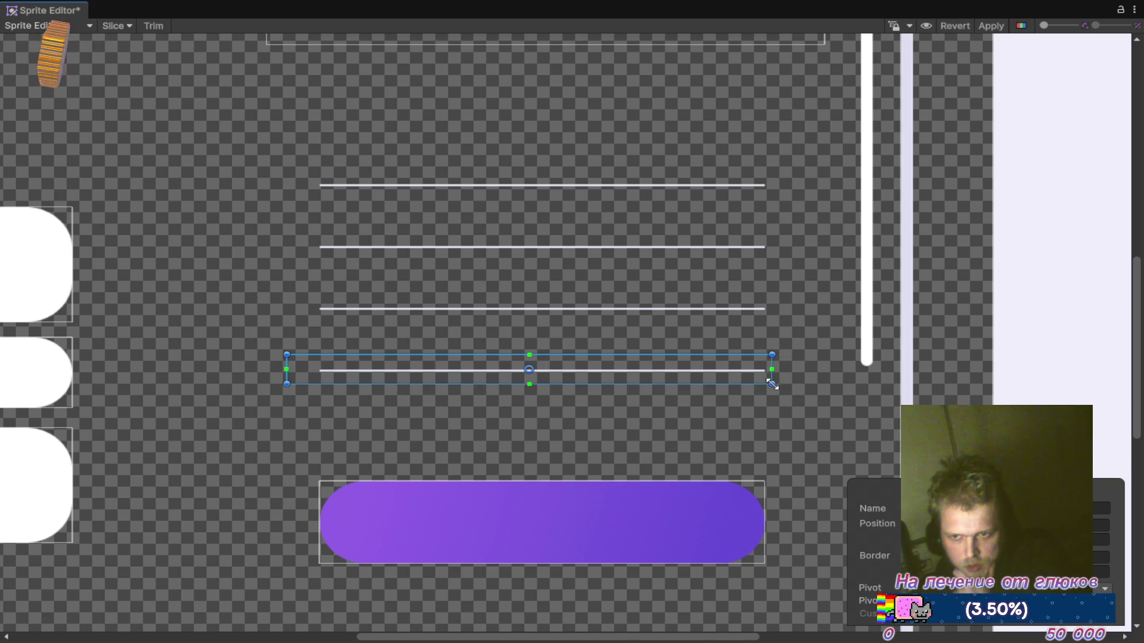
left_click_drag(286, 382, 310, 384)
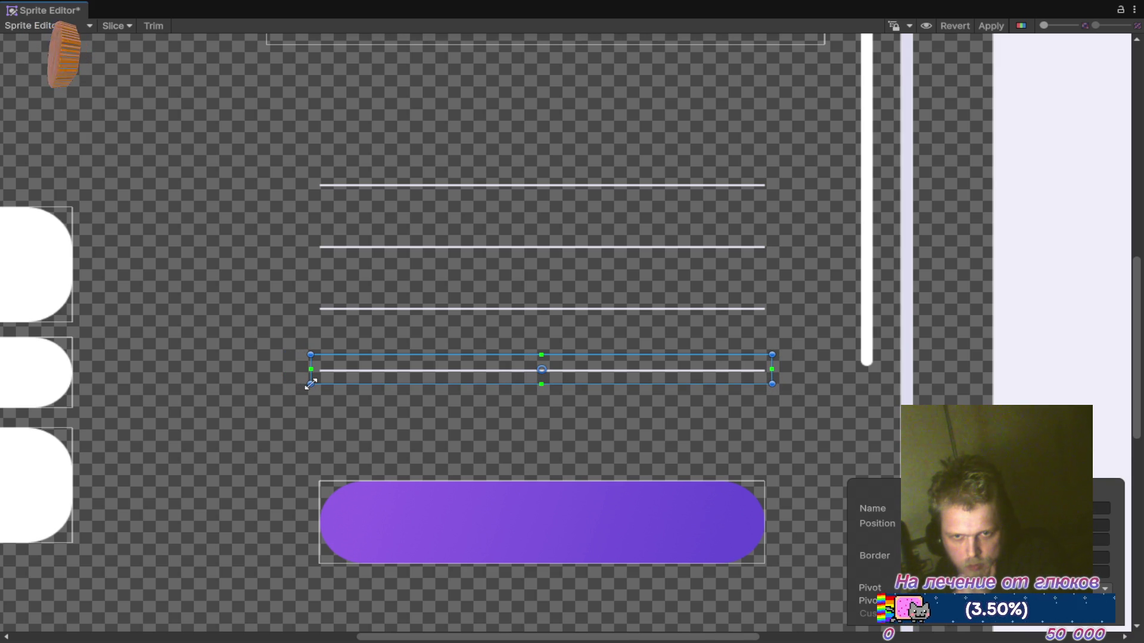
Step: Draw a new sprite rectangle around the three lines, then delete it
left_click(254, 328)
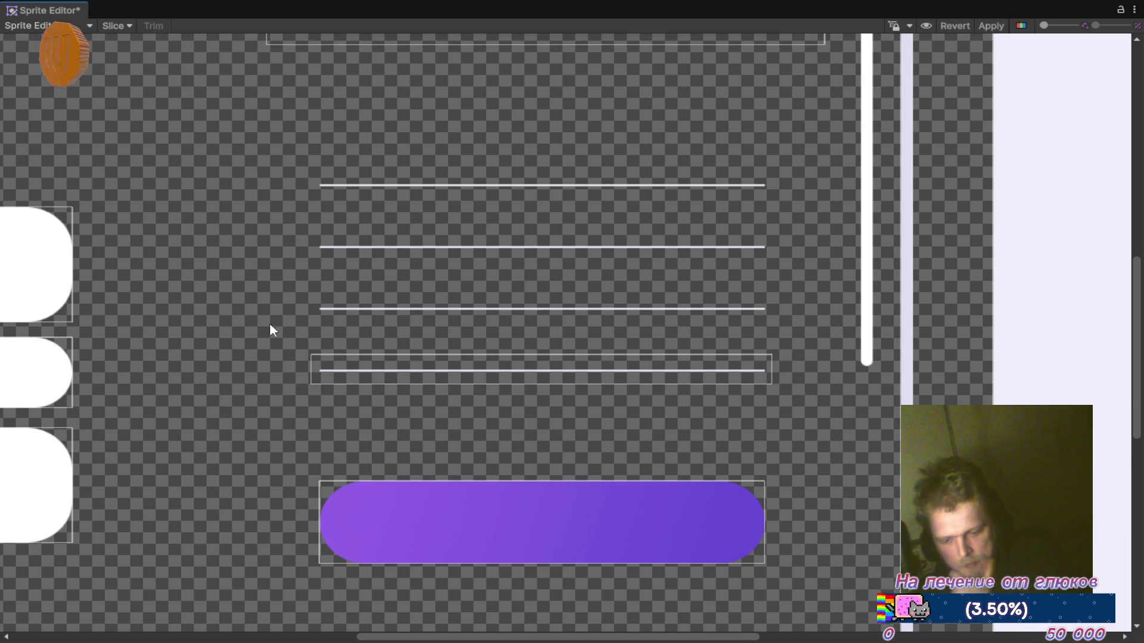
scroll(248, 277, "down", 2)
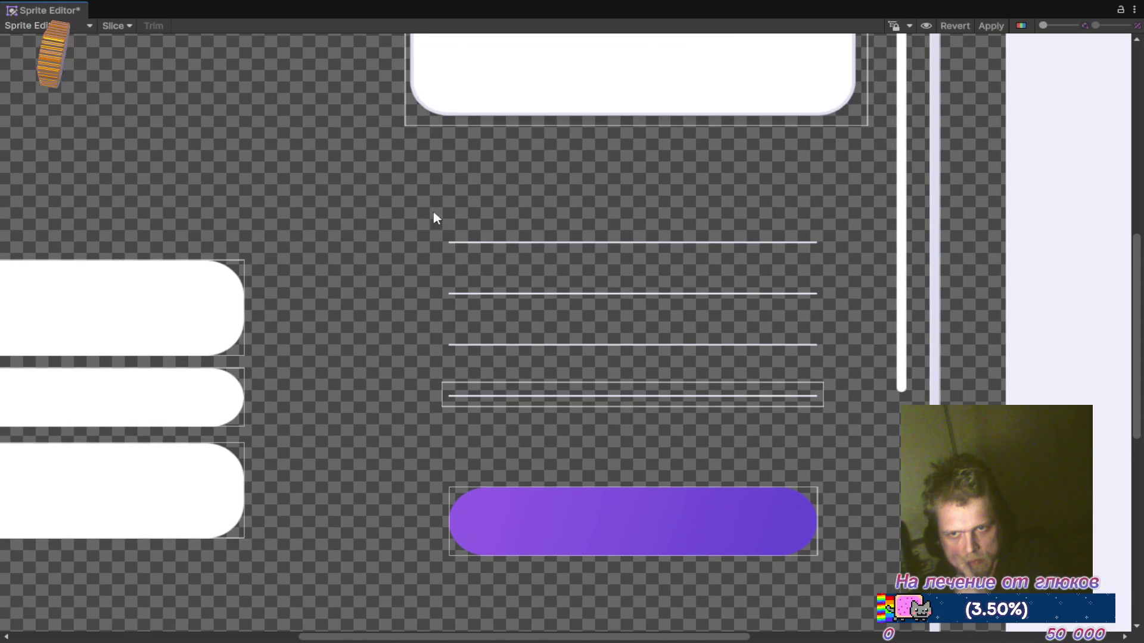
left_click_drag(387, 182, 852, 356)
left_click(326, 165)
left_click(616, 211)
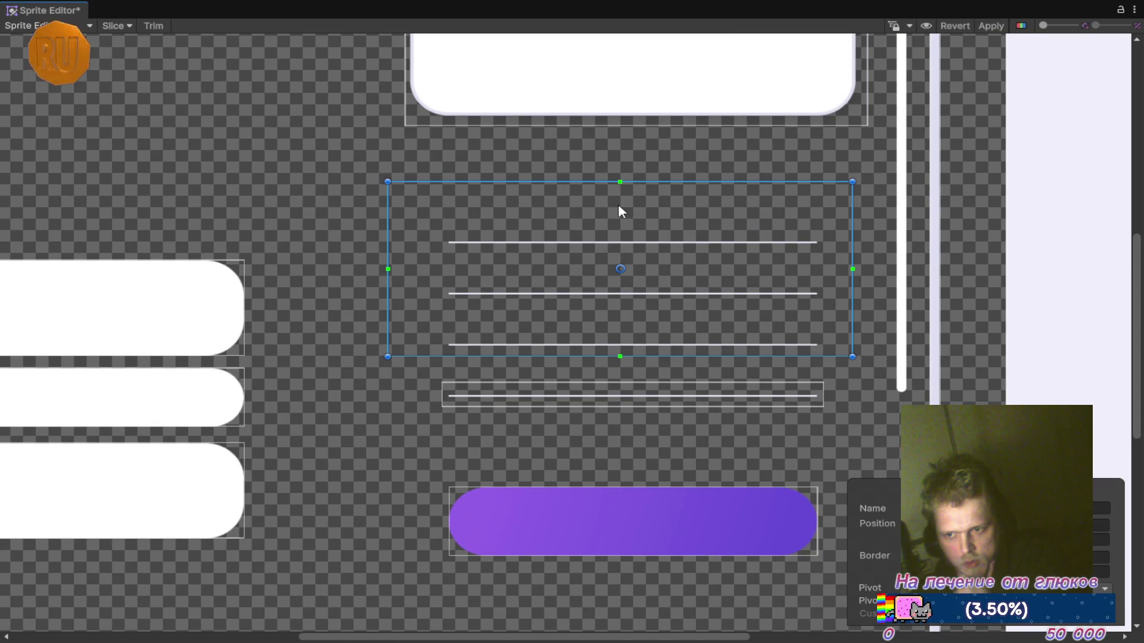
key("Delete")
Step: Draw a new sprite rectangle around the thin vertical bar
scroll(620, 206, "down", 3)
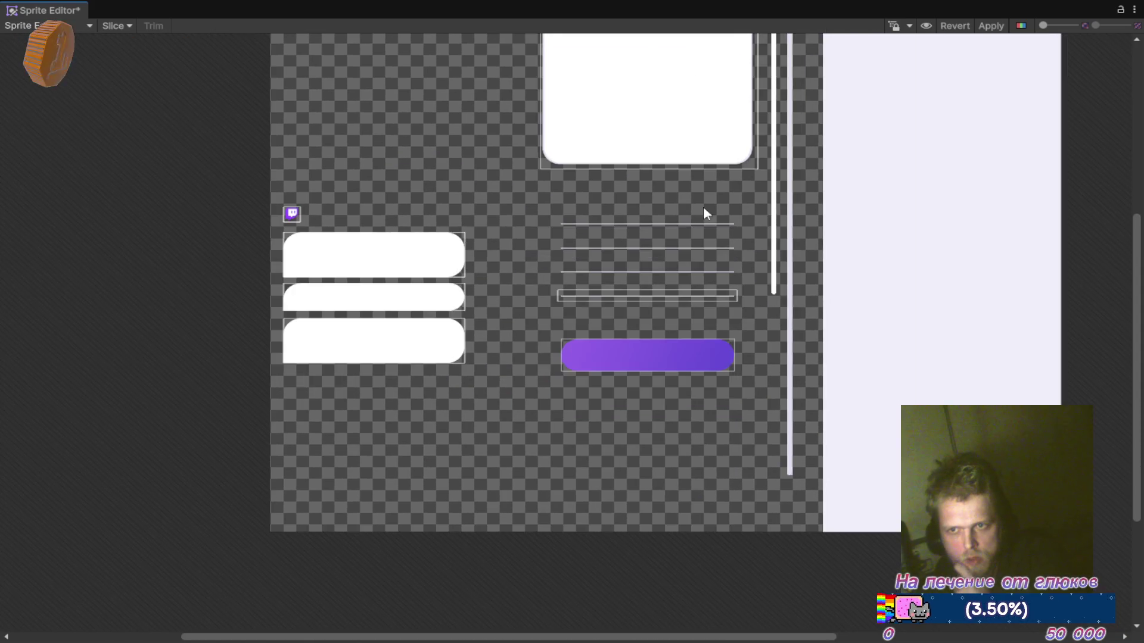
scroll(706, 248, "down", 2)
scroll(725, 417, "up", 1)
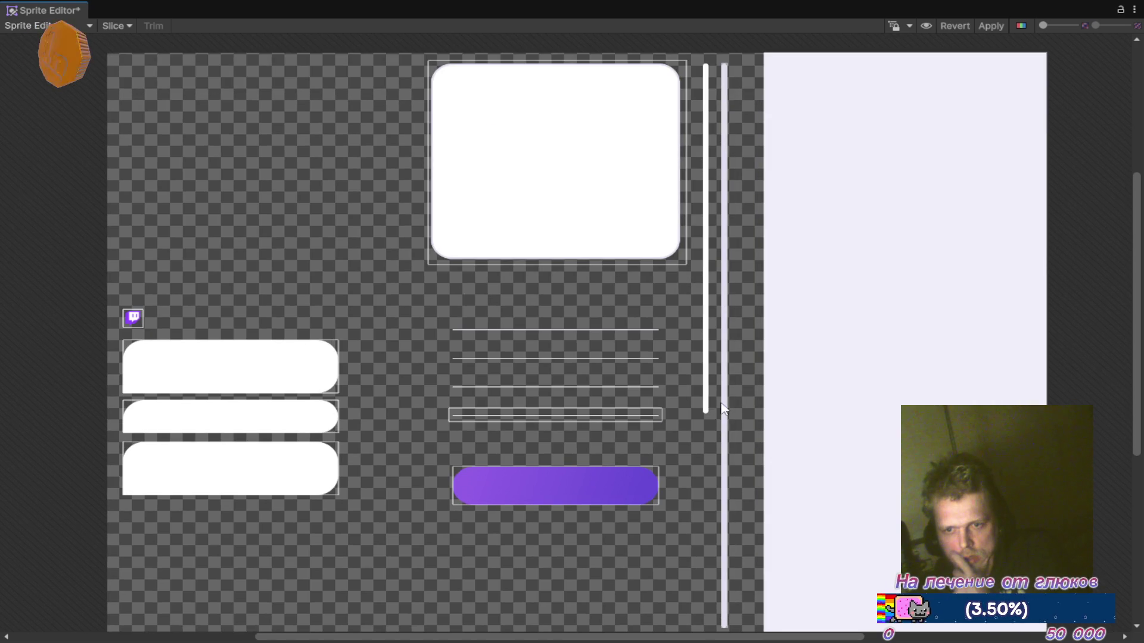
scroll(719, 434, "up", 1)
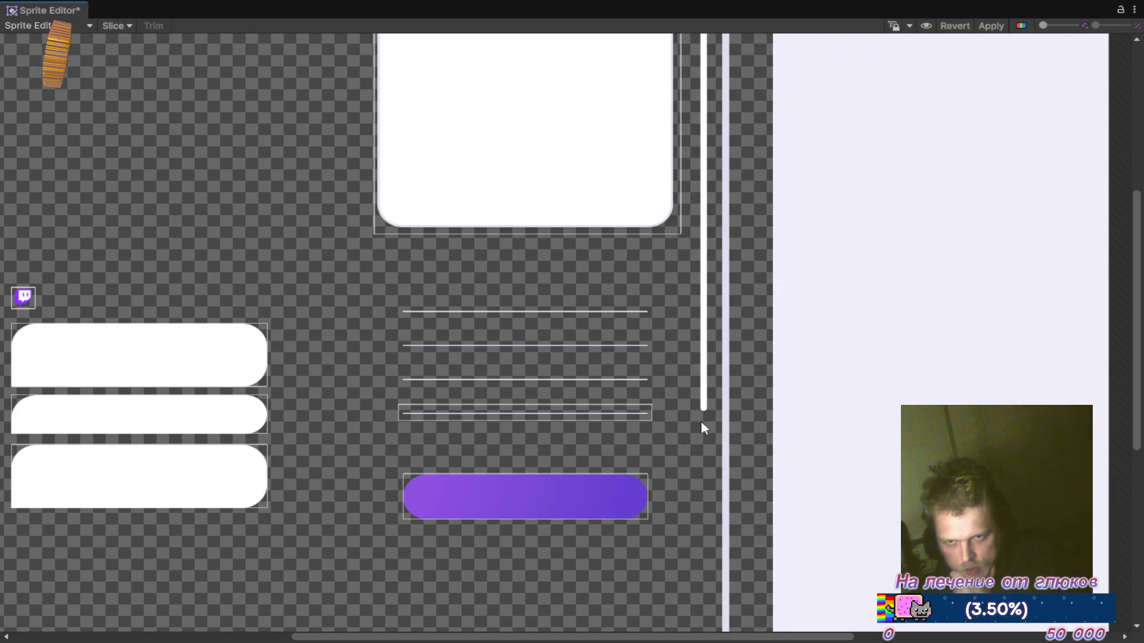
mouse_move(704, 425)
left_mouse_down()
mouse_move(620, 492)
mouse_move(599, 566)
mouse_move(564, 256)
mouse_move(578, 100)
left_mouse_up()
scroll(599, 566, "up", 1)
mouse_move(689, 472)
left_mouse_down()
mouse_move(659, 286)
mouse_move(659, 187)
left_mouse_up()
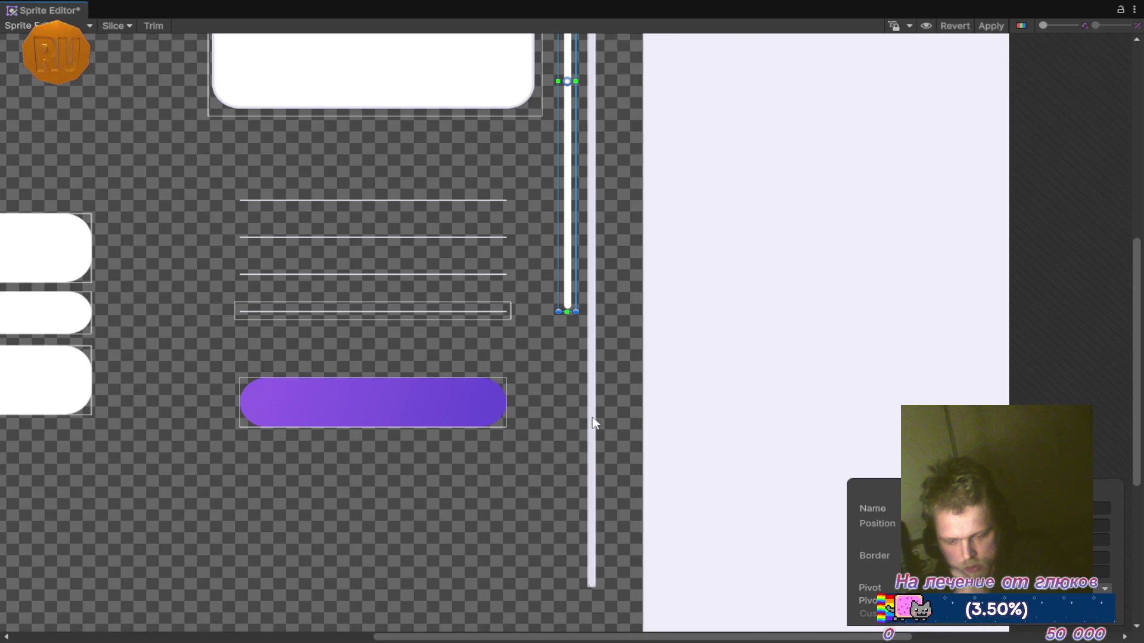
scroll(589, 429, "down", 2)
mouse_move(589, 553)
left_mouse_down()
mouse_move(636, 316)
mouse_move(599, 10)
mouse_move(598, 50)
left_mouse_up()
mouse_move(615, 91)
left_mouse_down()
mouse_move(591, 367)
mouse_move(573, 240)
left_mouse_up()
scroll(570, 324, "up", 4)
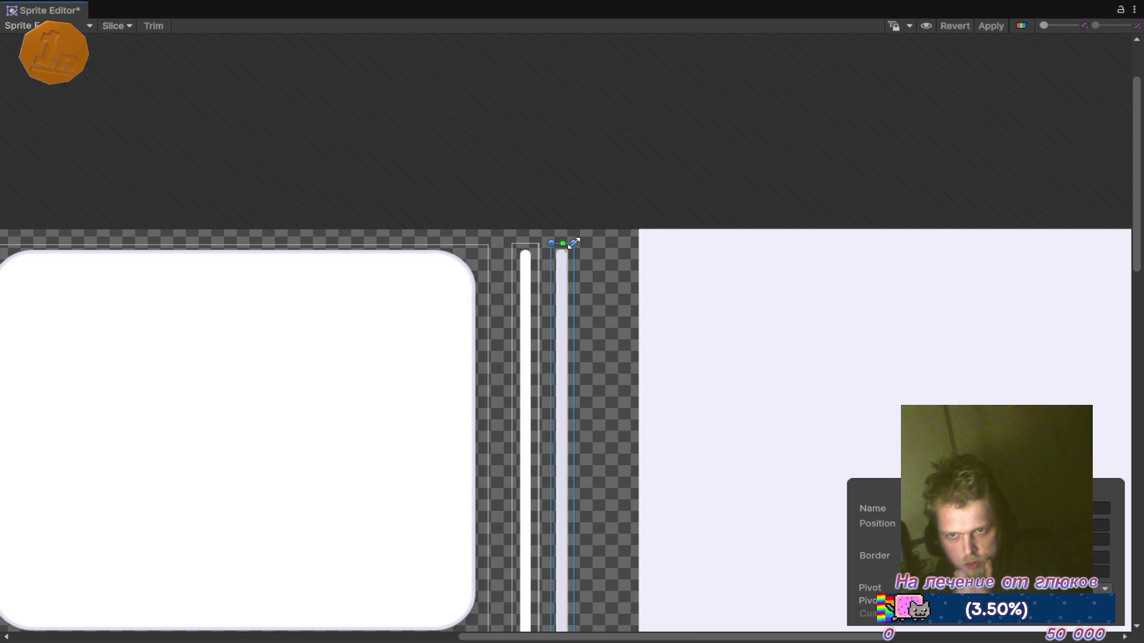
left_click(589, 312)
Step: Inspect the right pillar's sprite rectangle
scroll(599, 367, "up", 5)
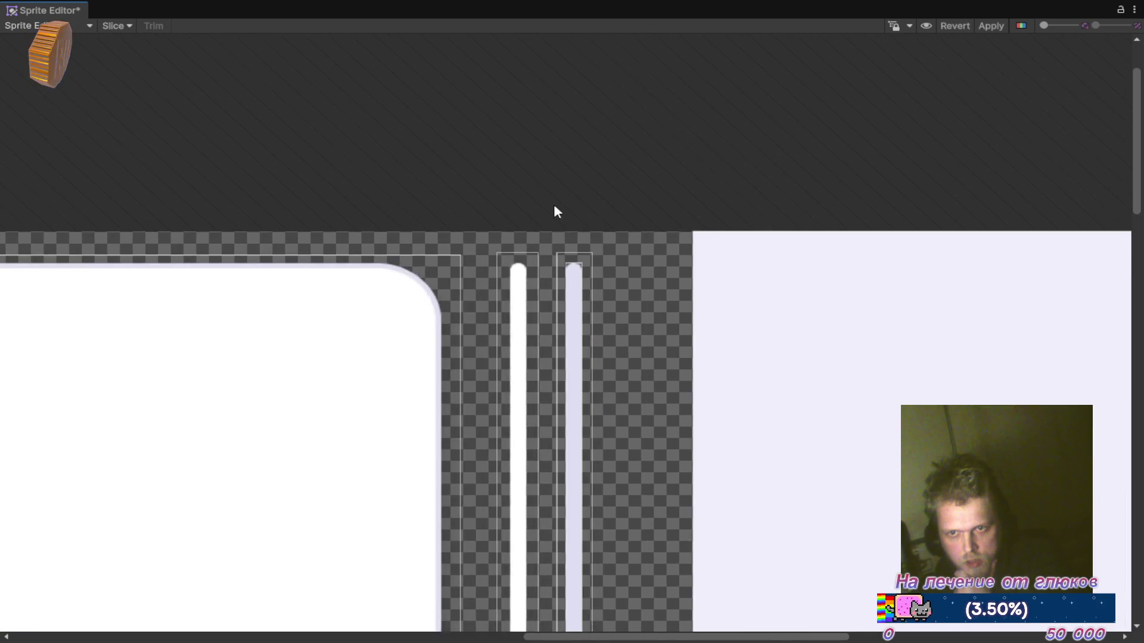
scroll(605, 260, "up", 4)
scroll(605, 296, "down", 10)
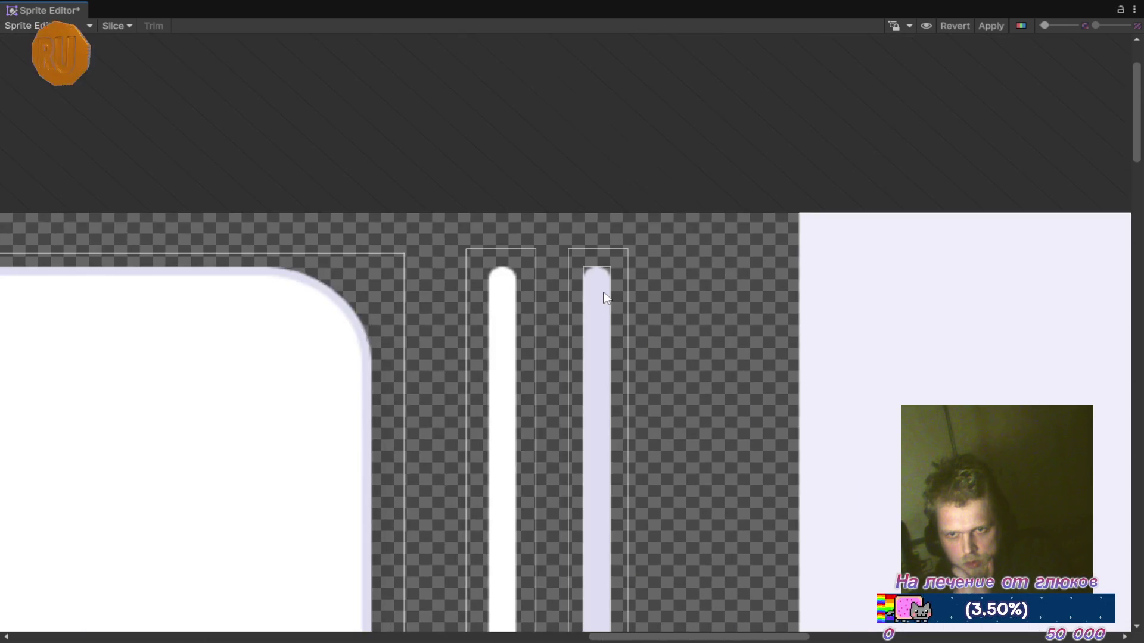
scroll(616, 322, "down", 2)
scroll(651, 421, "down", 5)
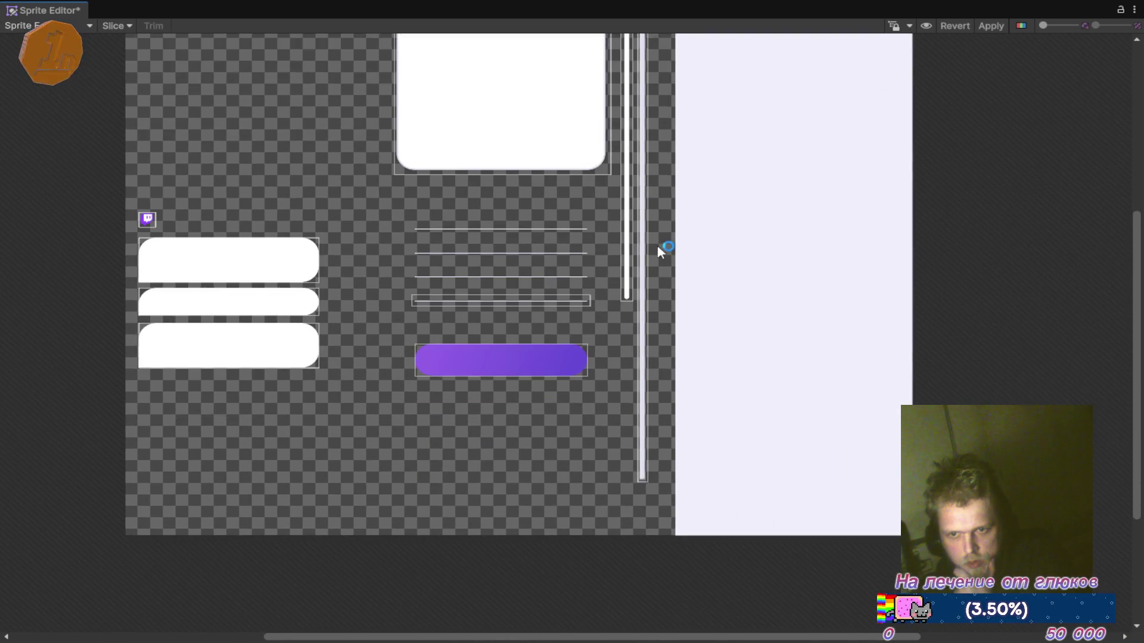
scroll(655, 462, "up", 8)
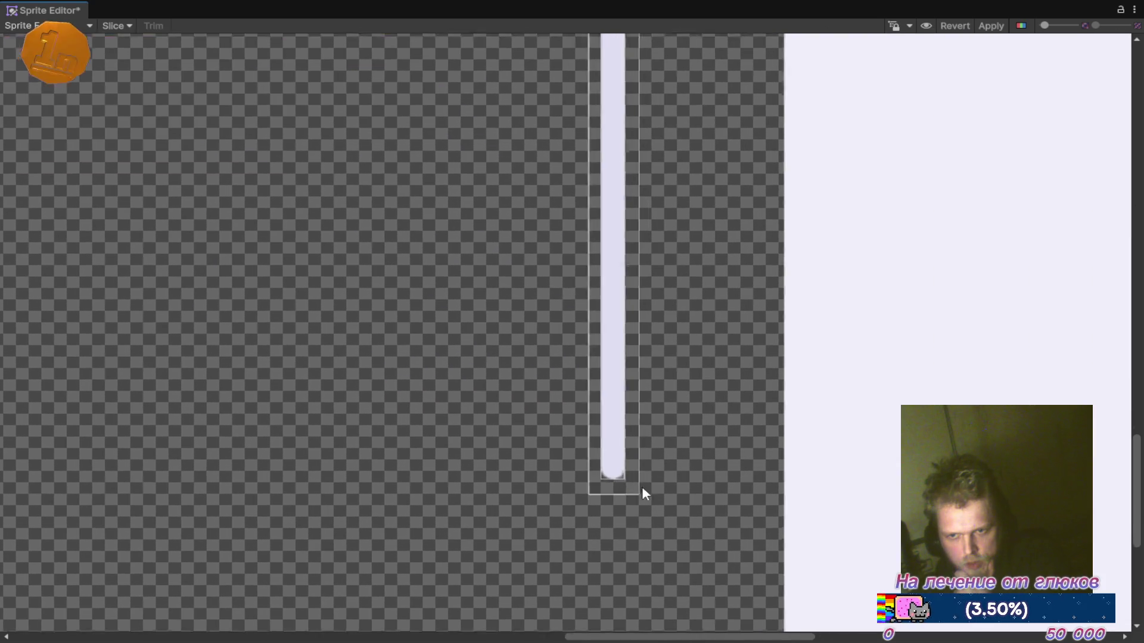
left_click(623, 492)
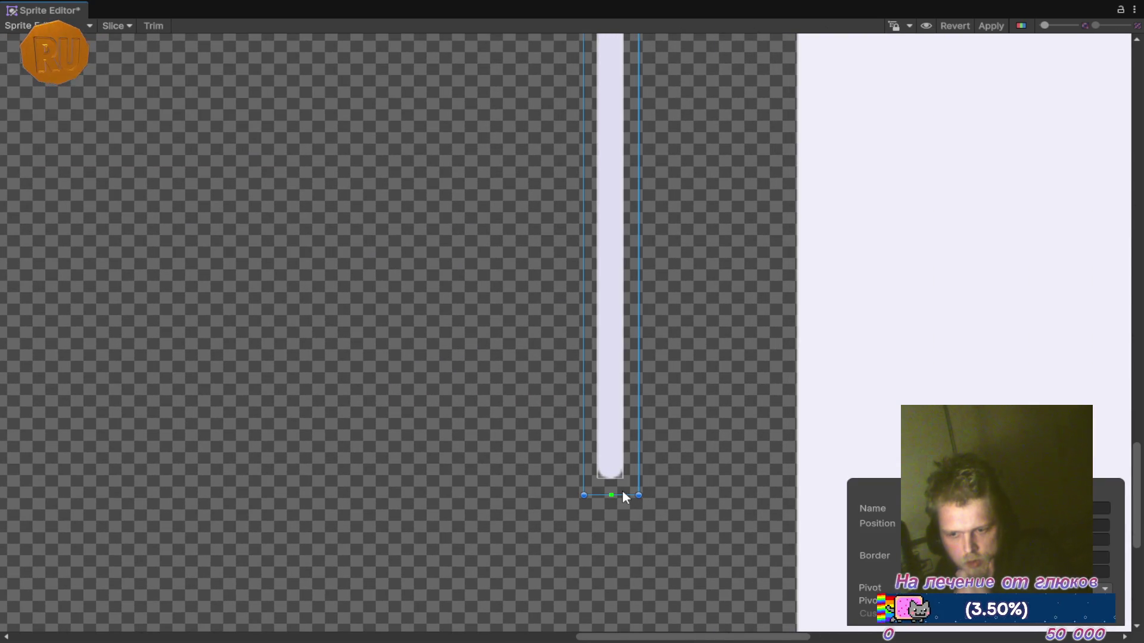
key("Escape")
scroll(526, 463, "up", 5)
scroll(527, 441, "up", 5)
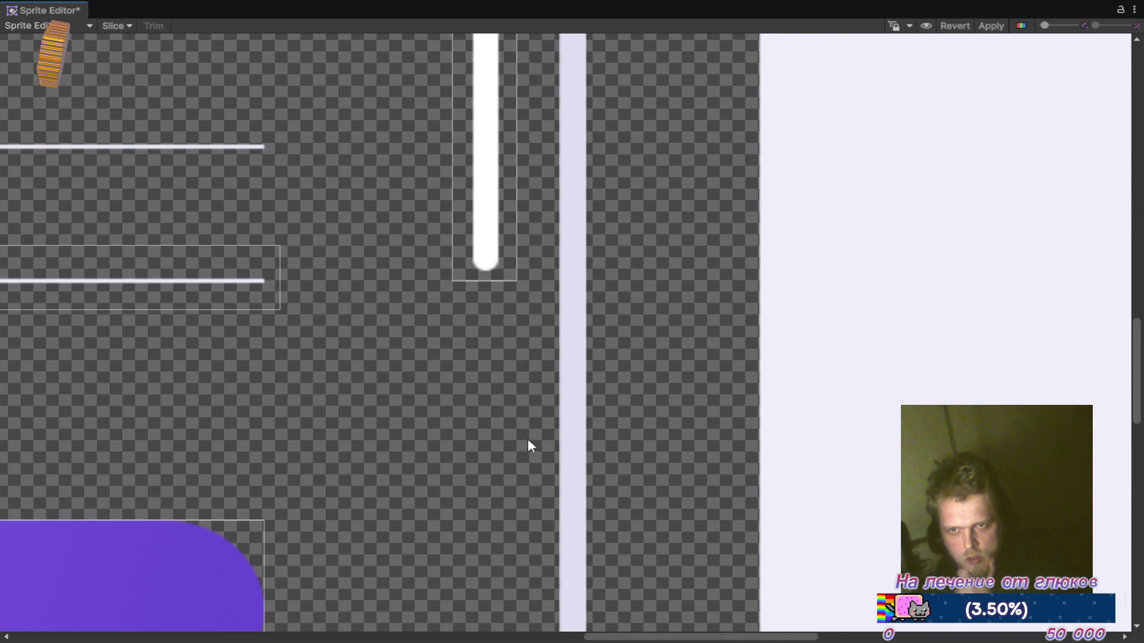
scroll(486, 324, "down", 3)
scroll(535, 342, "down", 3)
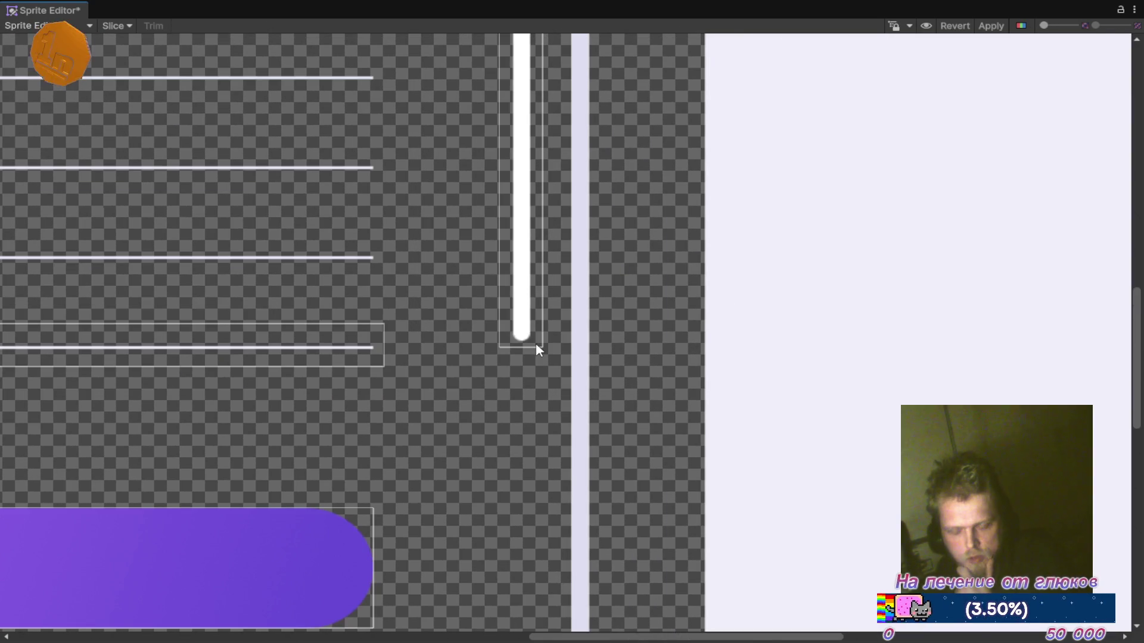
scroll(552, 324, "up", 1)
Step: Trim the tall white bar's bottom edge and the thin bar's top edge to fit the bars
left_click(552, 327)
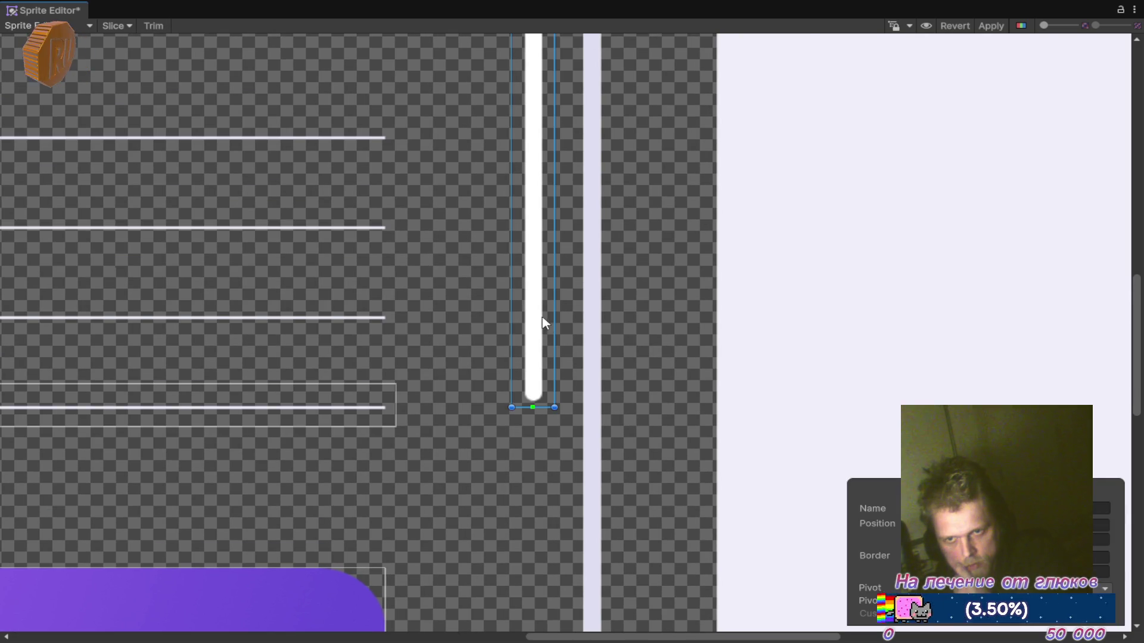
scroll(542, 333, "up", 2)
mouse_move(560, 441)
left_mouse_down()
mouse_move(542, 430)
mouse_move(510, 438)
left_mouse_up()
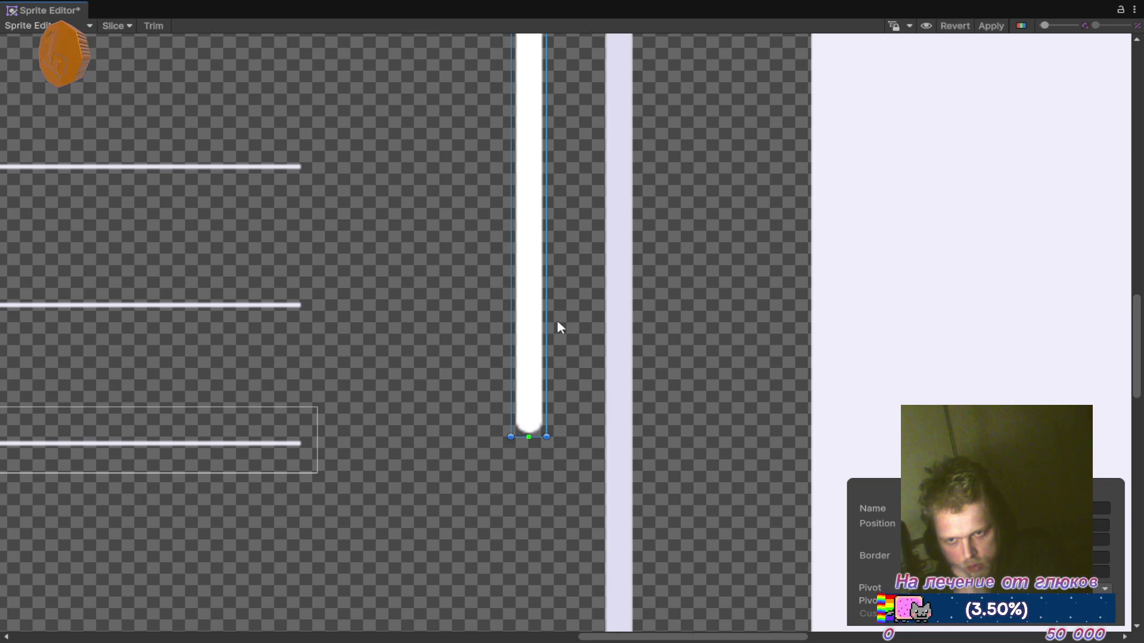
scroll(644, 350, "down", 5)
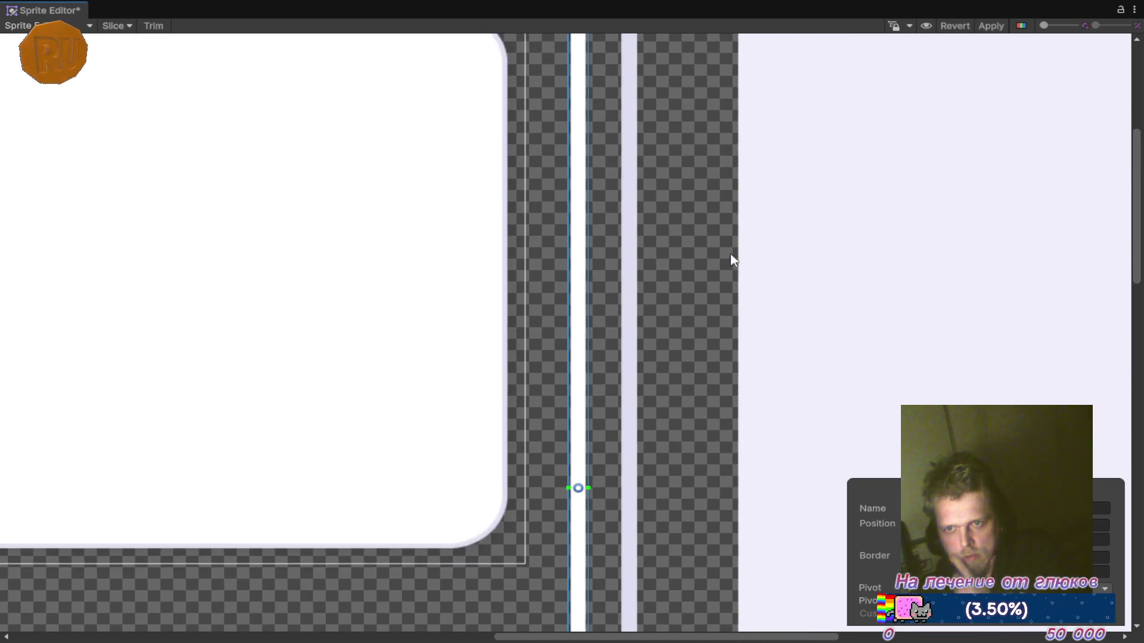
scroll(581, 198, "up", 5)
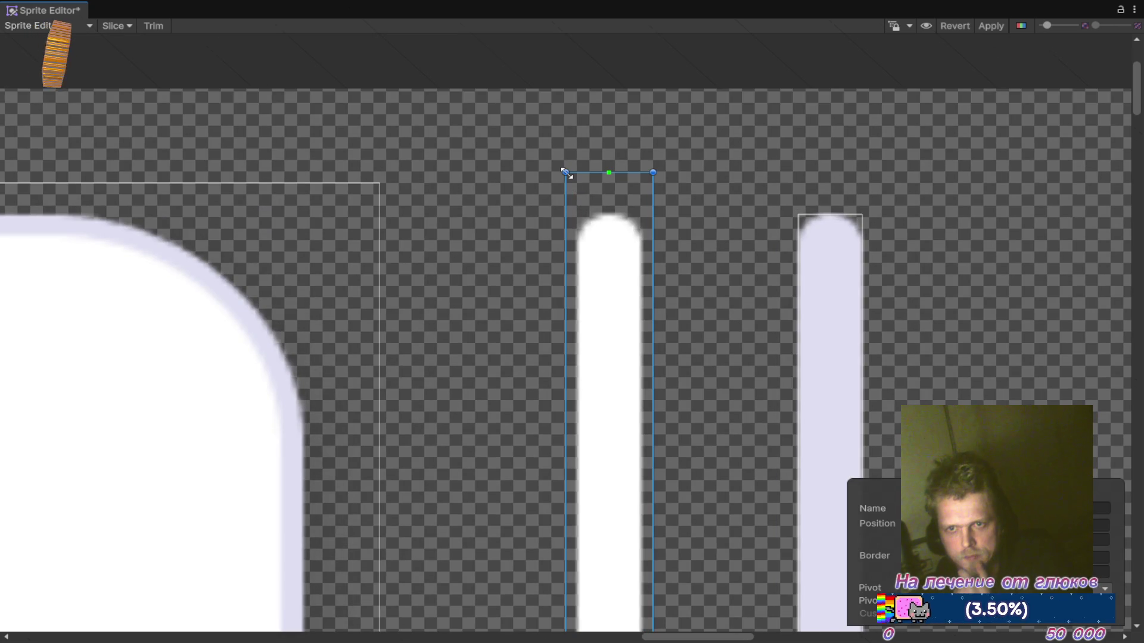
left_click_drag(564, 171, 565, 204)
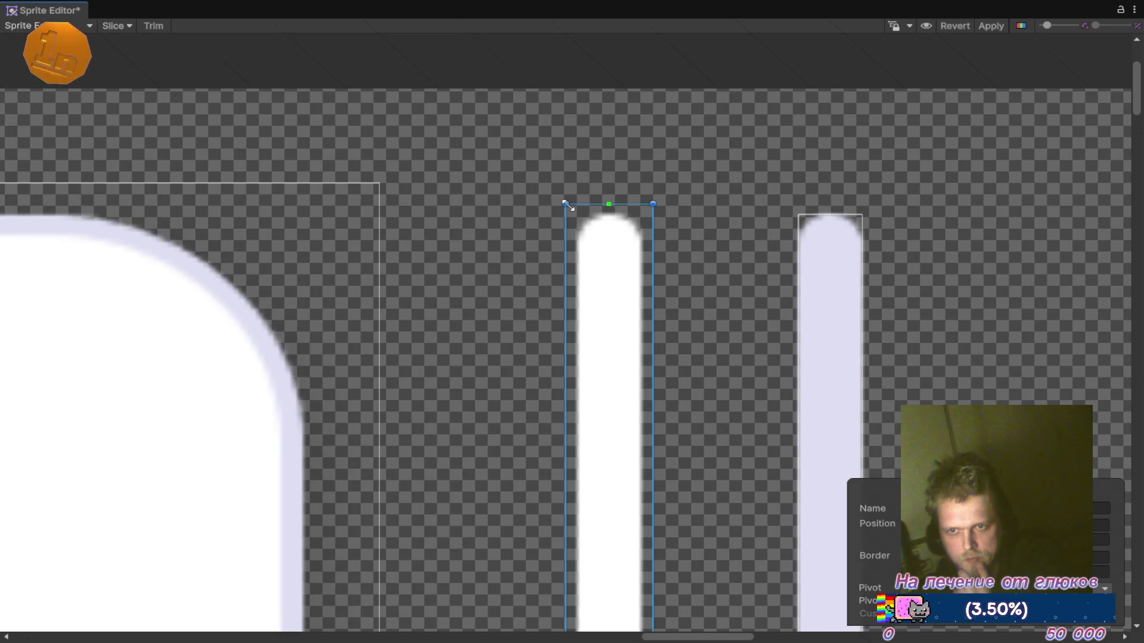
scroll(602, 167, "down", 6)
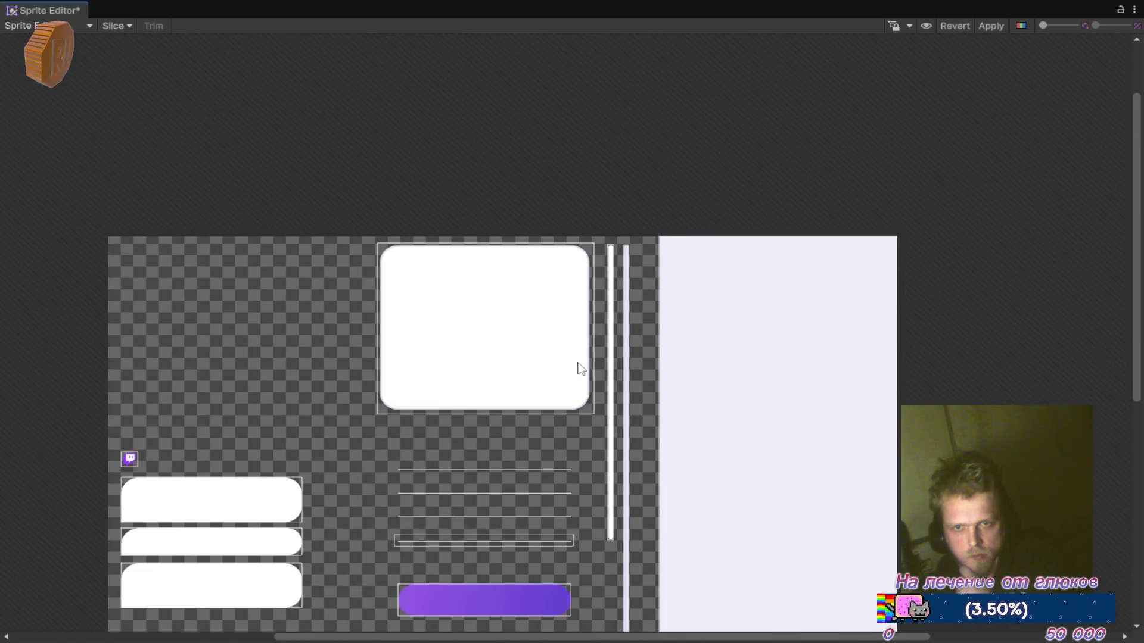
mouse_move(459, 444)
left_mouse_down()
mouse_move(580, 352)
mouse_move(630, 258)
left_mouse_up()
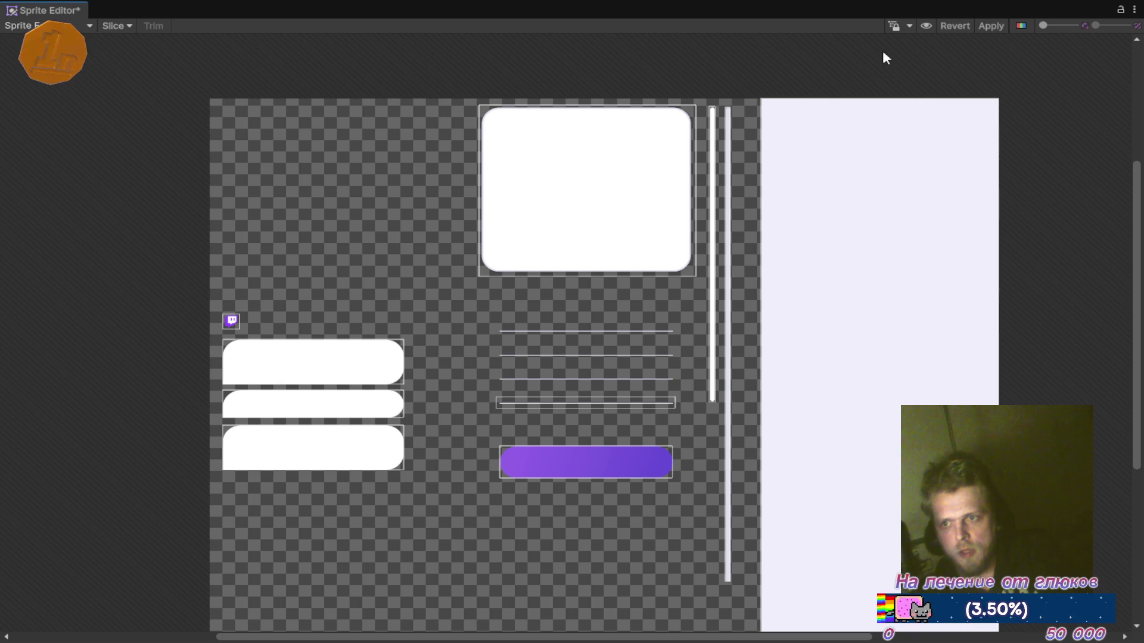
left_click(587, 191)
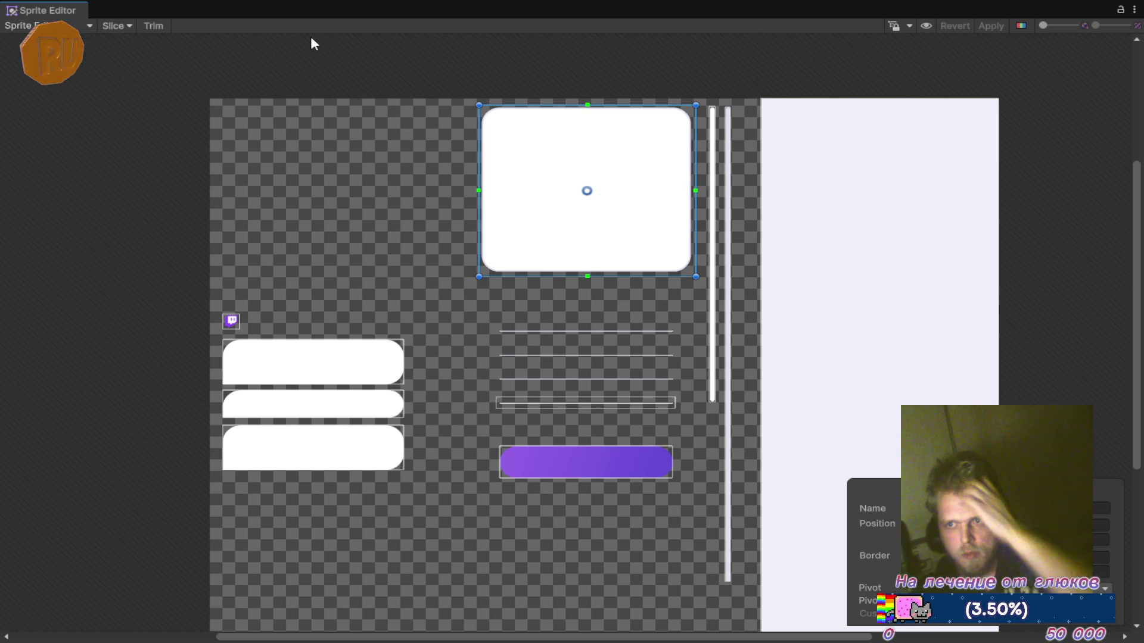
Step: Close the Sprite Editor, expand Frame 4, and Shift+Delete the photo_2025-11-09_17-24-47 image
right_click(69, 10)
left_click(113, 53)
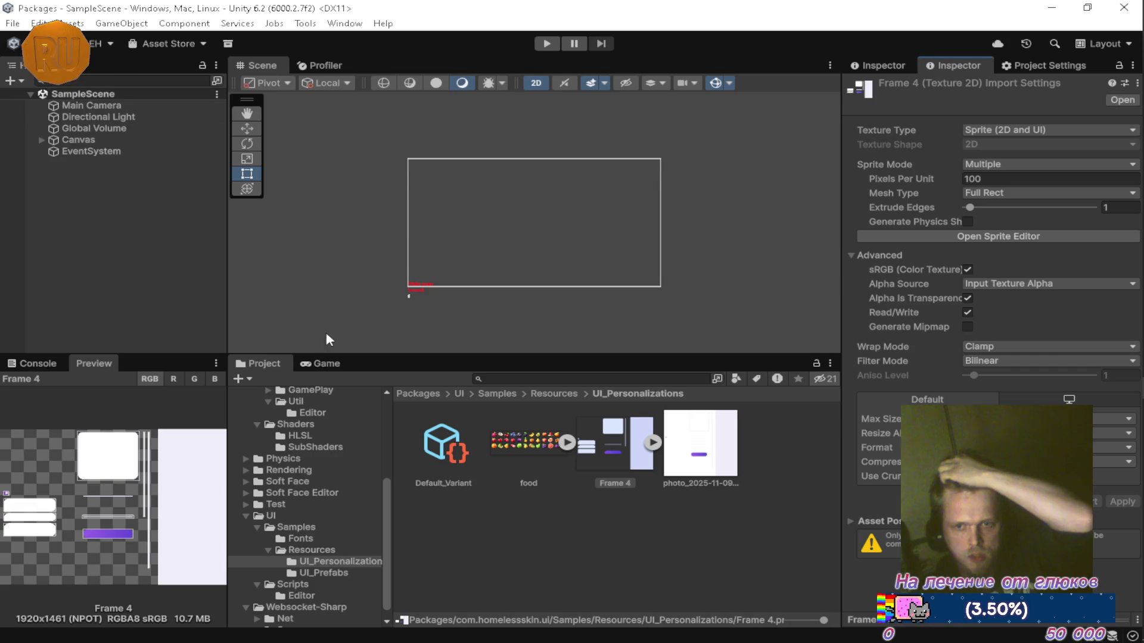
left_click(652, 444)
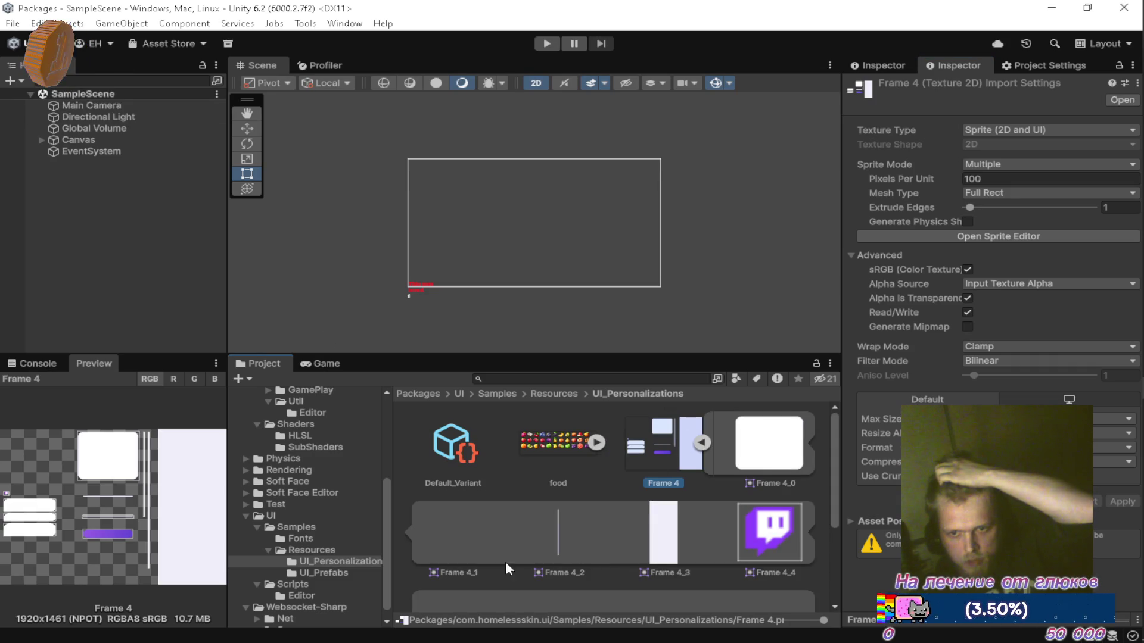
scroll(612, 534, "down", 3)
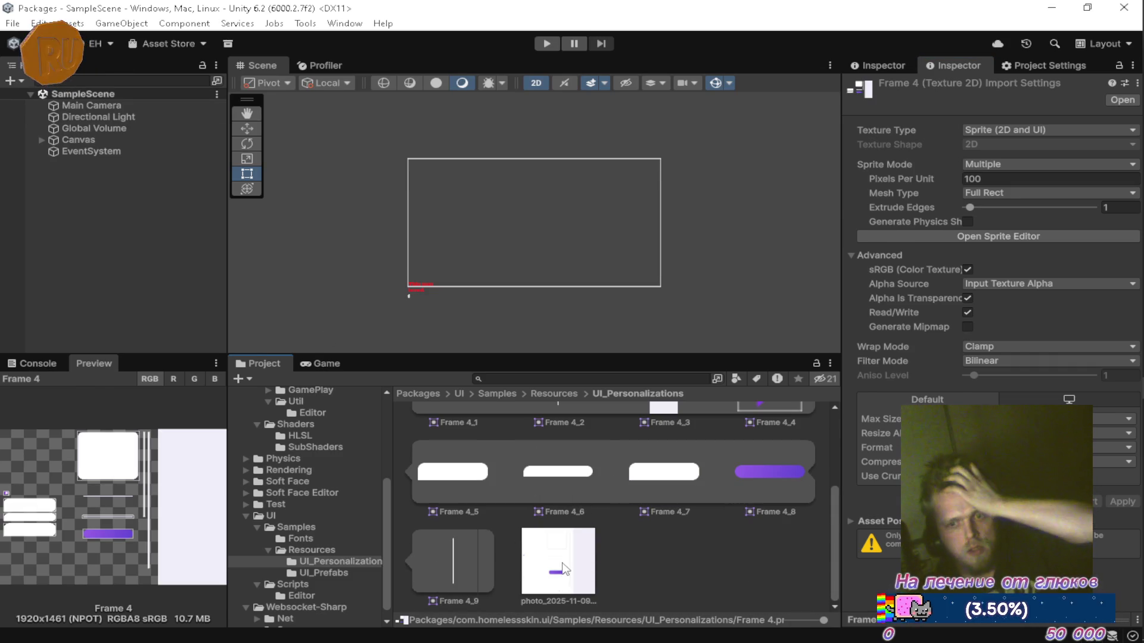
left_click(562, 564)
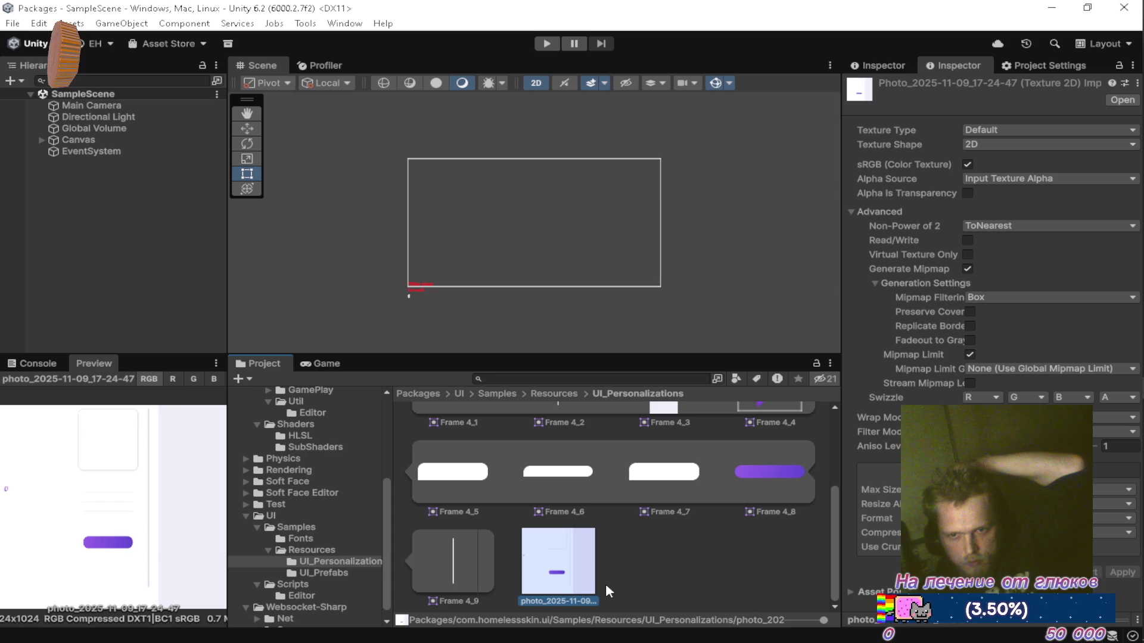
key("shift+Delete")
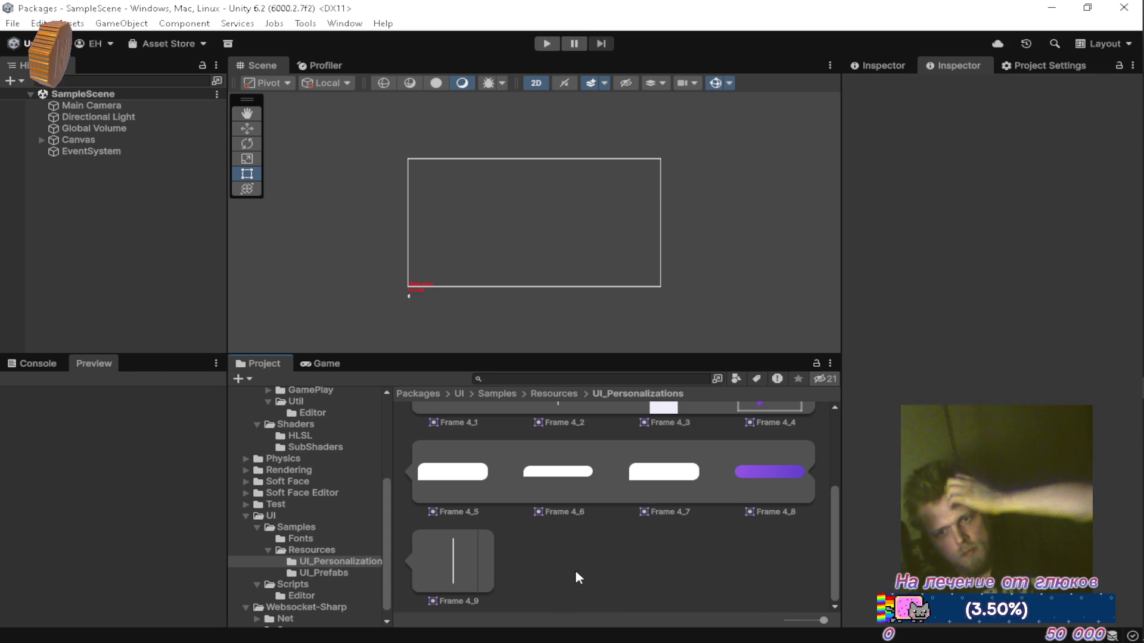
scroll(575, 571, "up", 3)
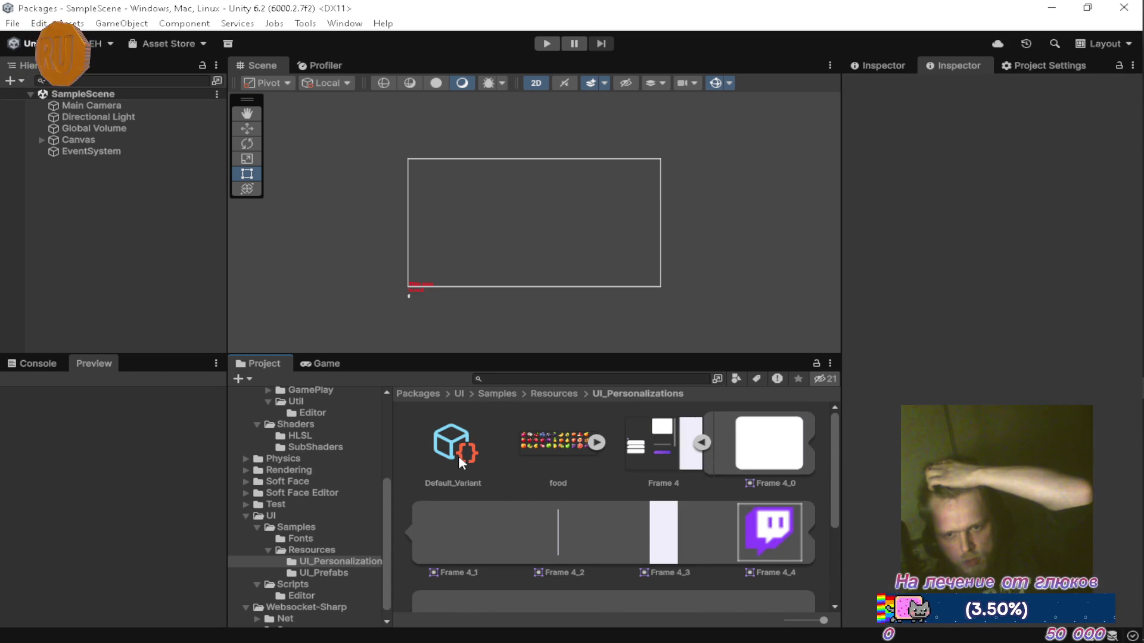
scroll(518, 477, "down", 3)
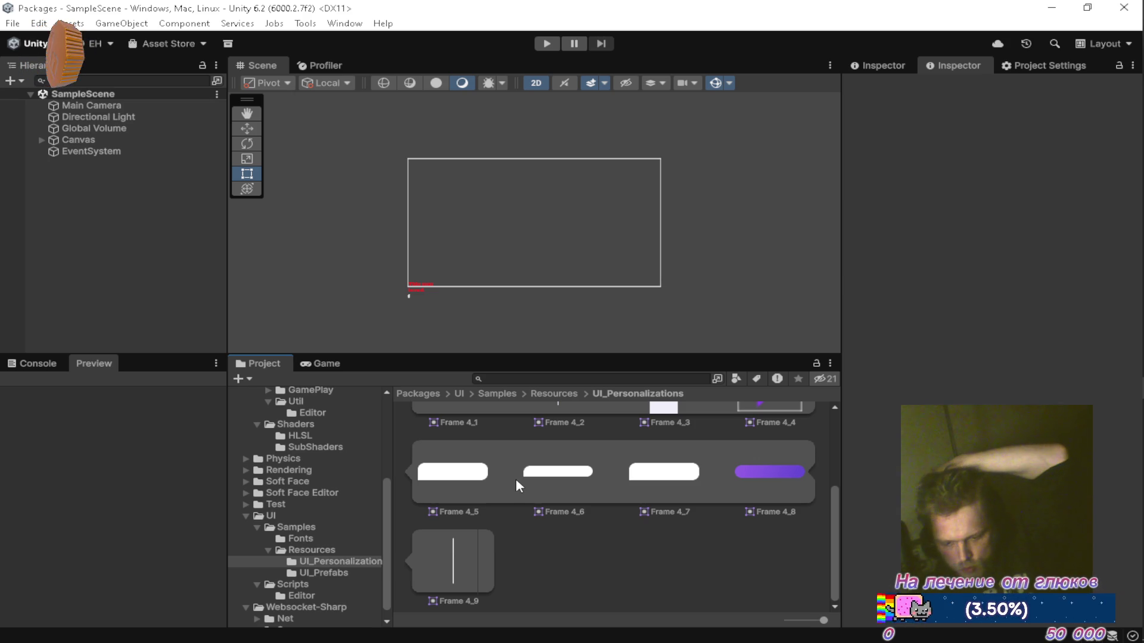
scroll(512, 479, "up", 3)
Step: Check Default_Variant's Button sprite picker, then view the food asset and Frame 4's import settings
left_click(471, 458)
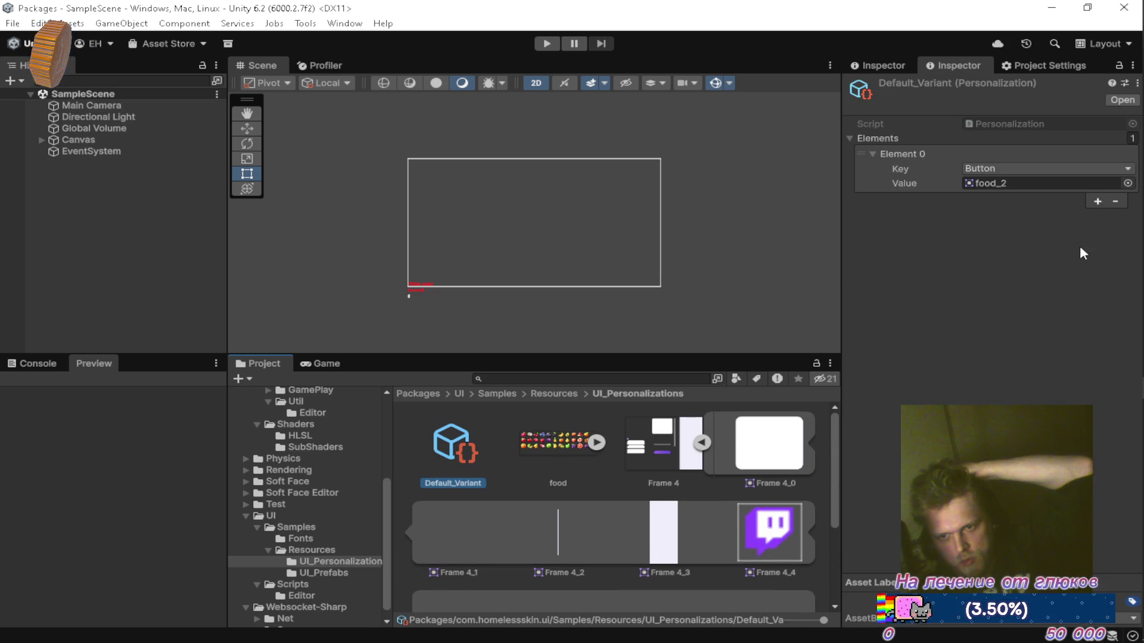
left_click(1128, 183)
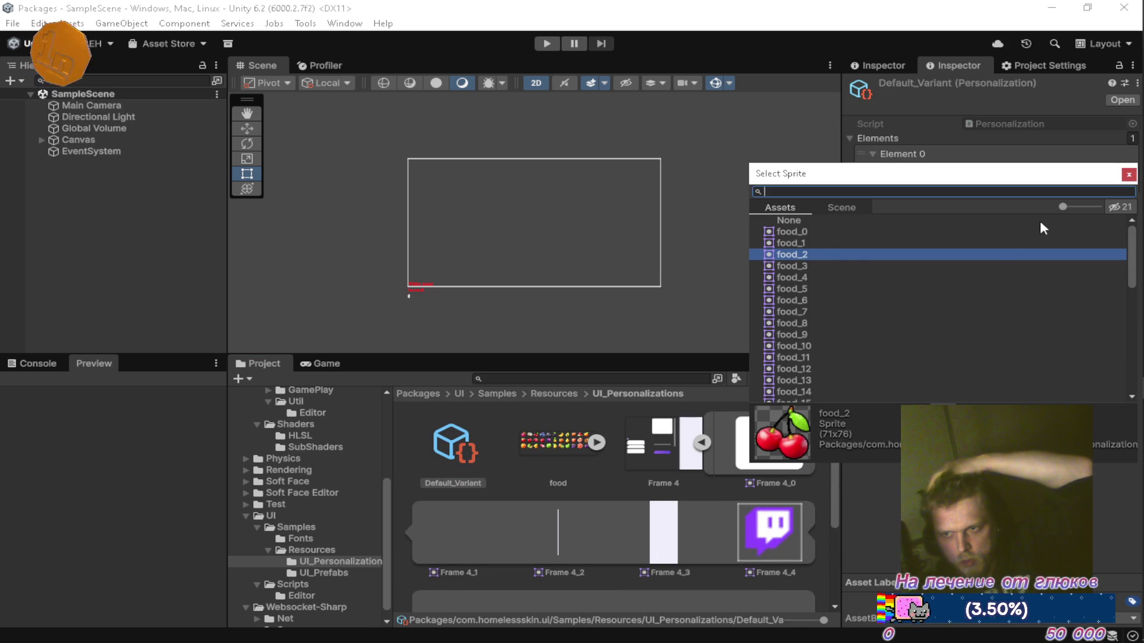
left_click(559, 452)
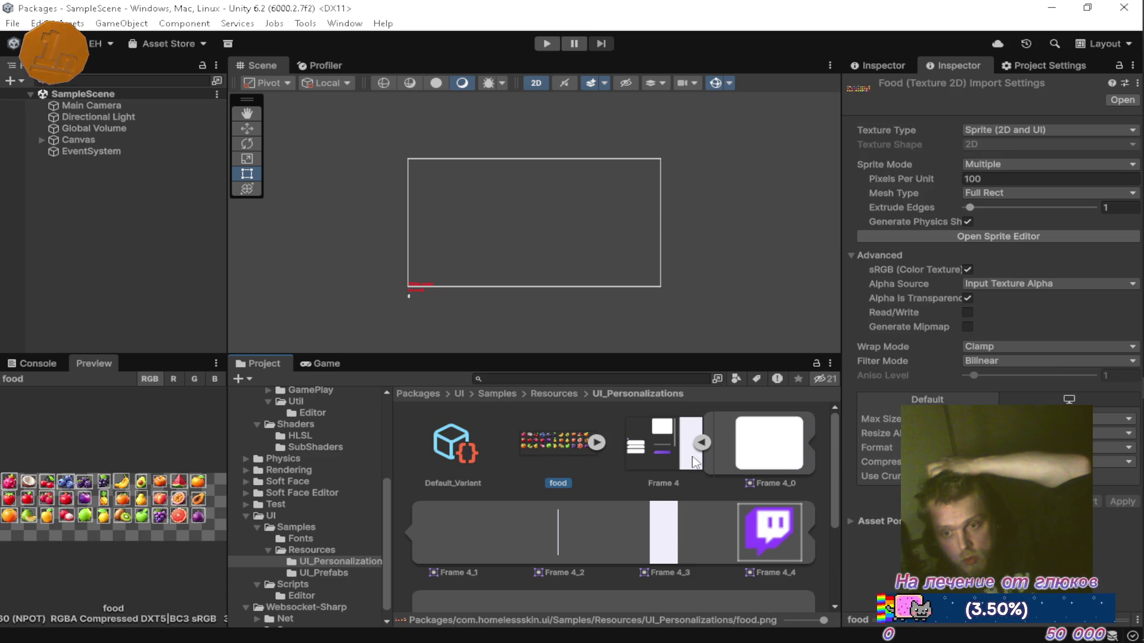
left_click(656, 434)
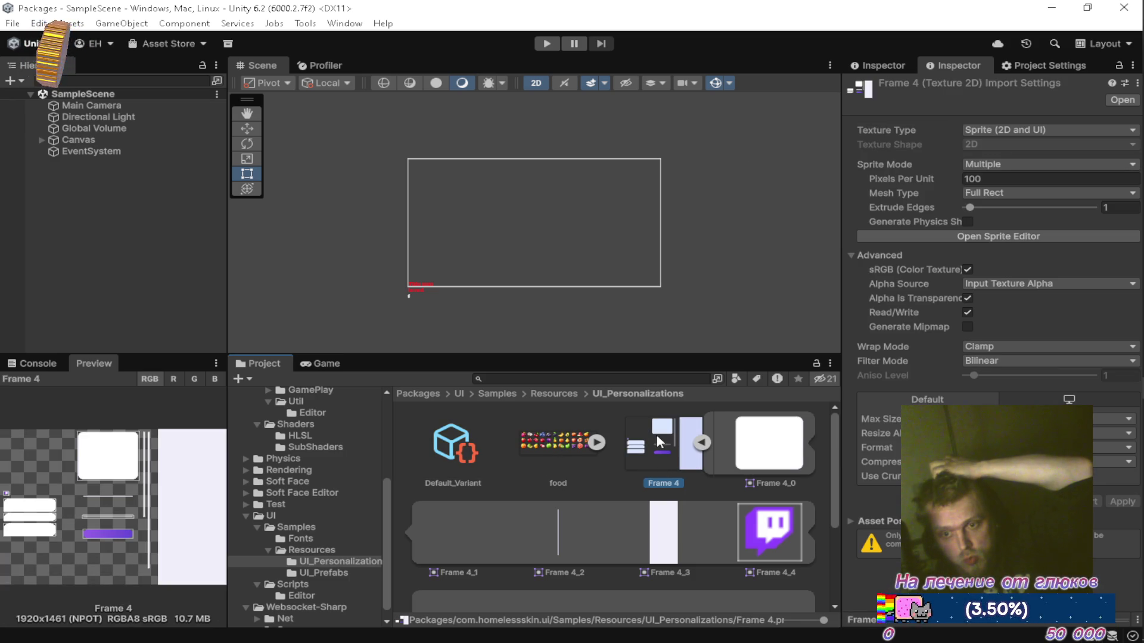
Step: Change Frame 4's Filter Mode to Point and apply, then to Bilinear and apply
left_click(995, 361)
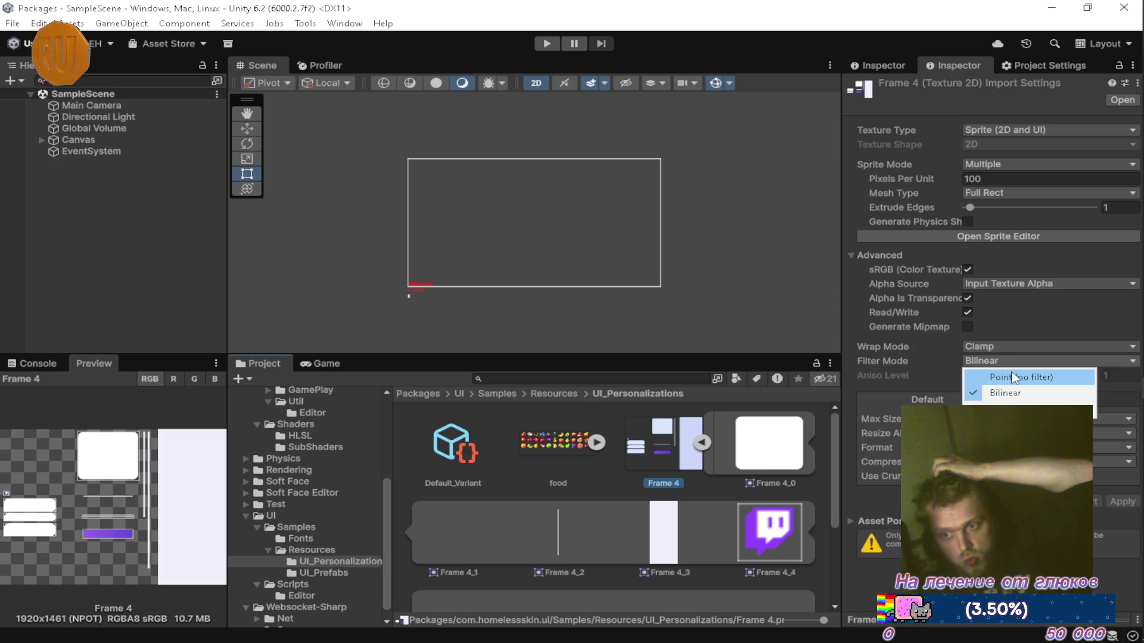
left_click(1012, 375)
left_click(1113, 503)
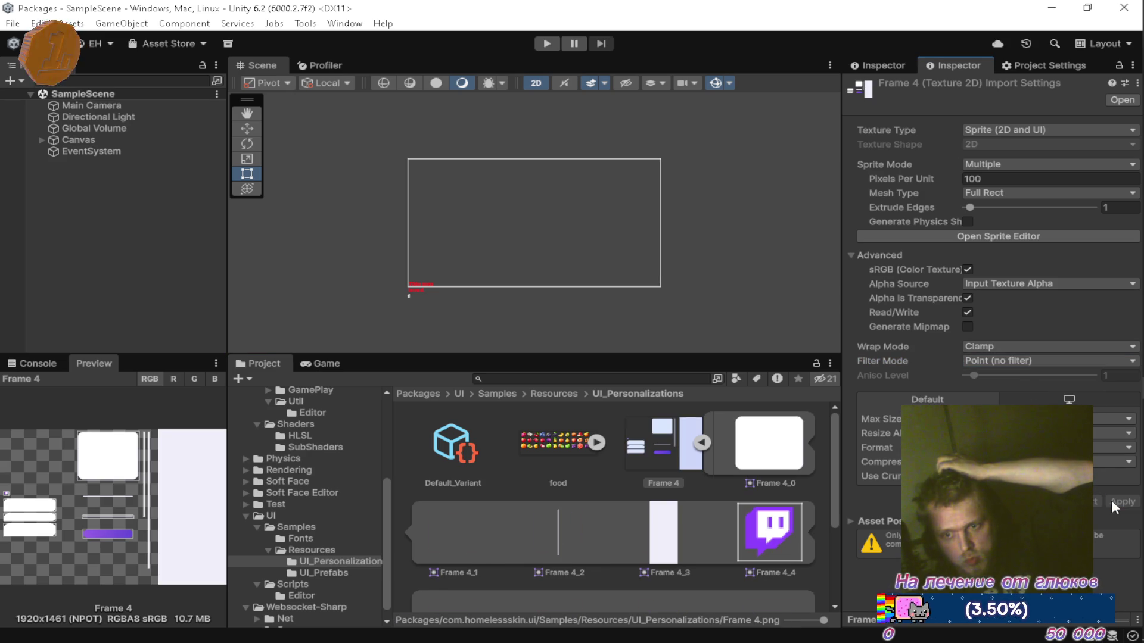
scroll(771, 533, "down", 3)
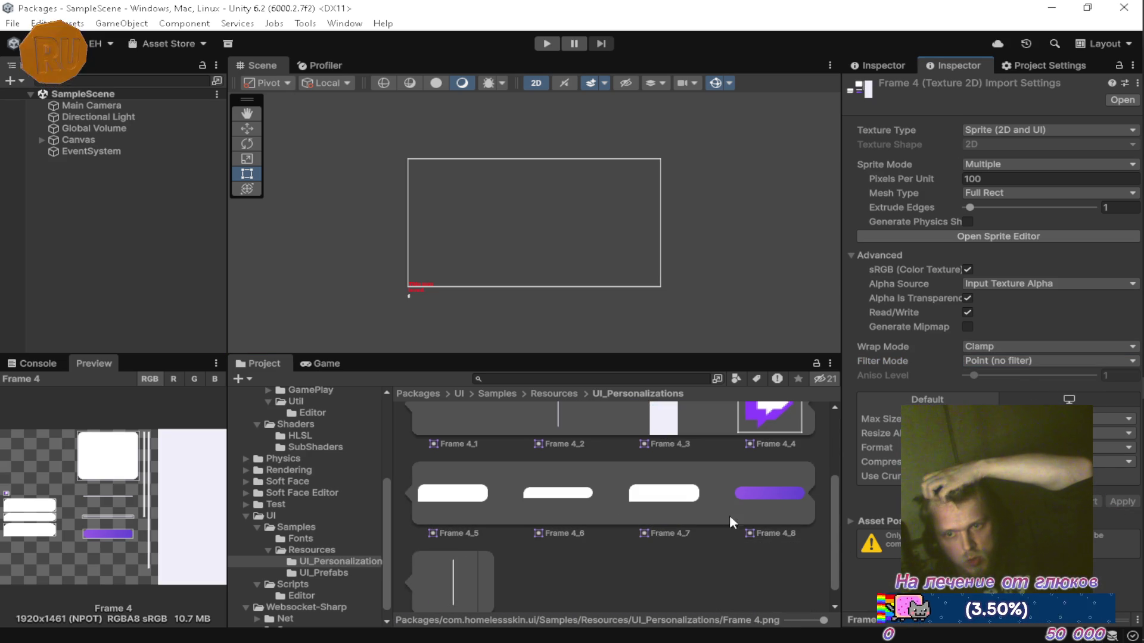
scroll(722, 516, "up", 3)
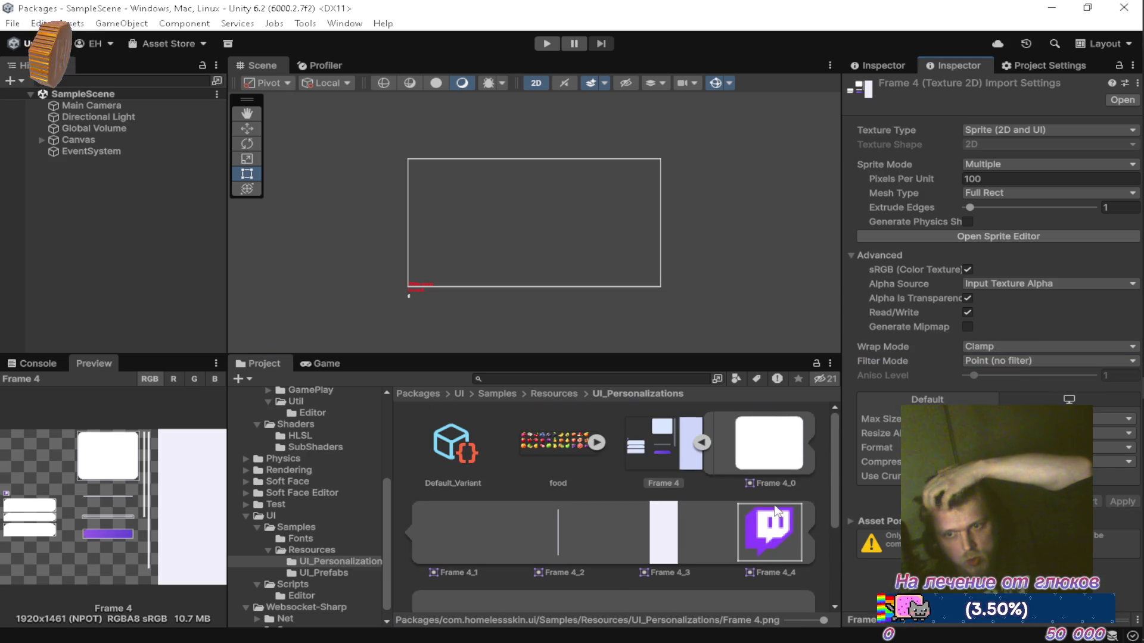
left_click(996, 359)
left_click(1003, 390)
left_click(1123, 504)
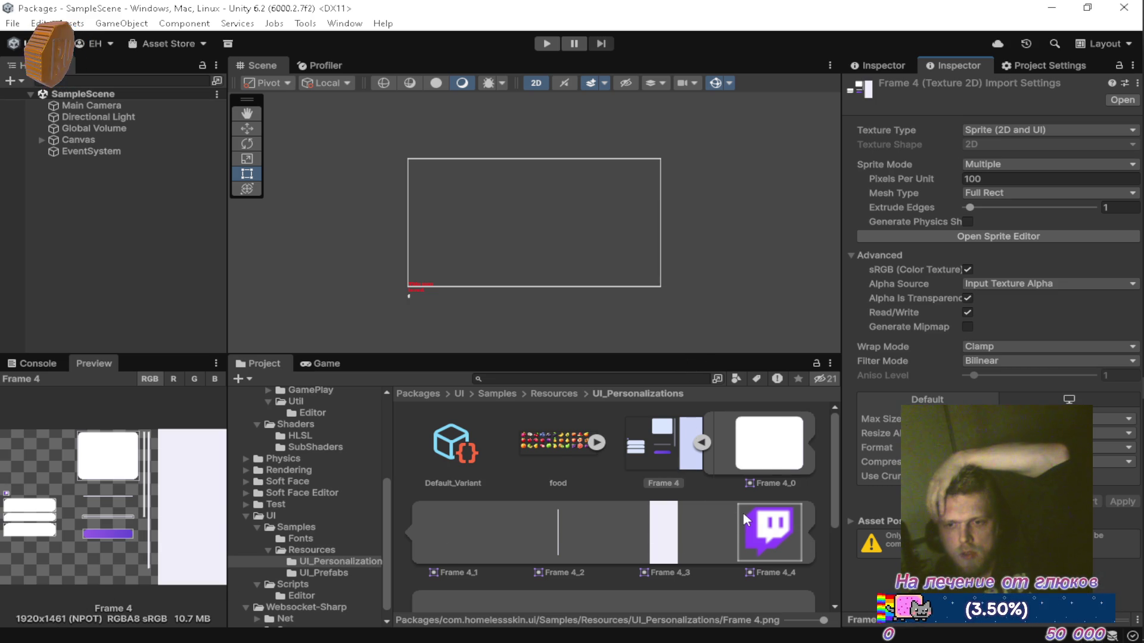
scroll(742, 512, "down", 3)
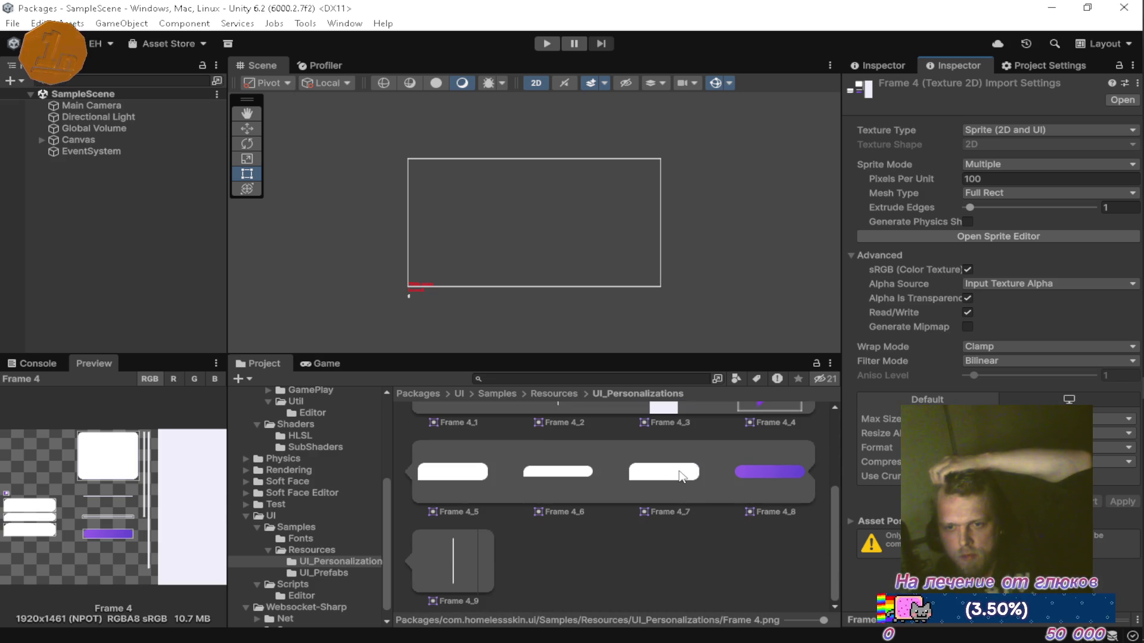
Step: Inspect Frame 4_7 and Default_Variant's Button value, then view the food texture's import settings
left_click(683, 476)
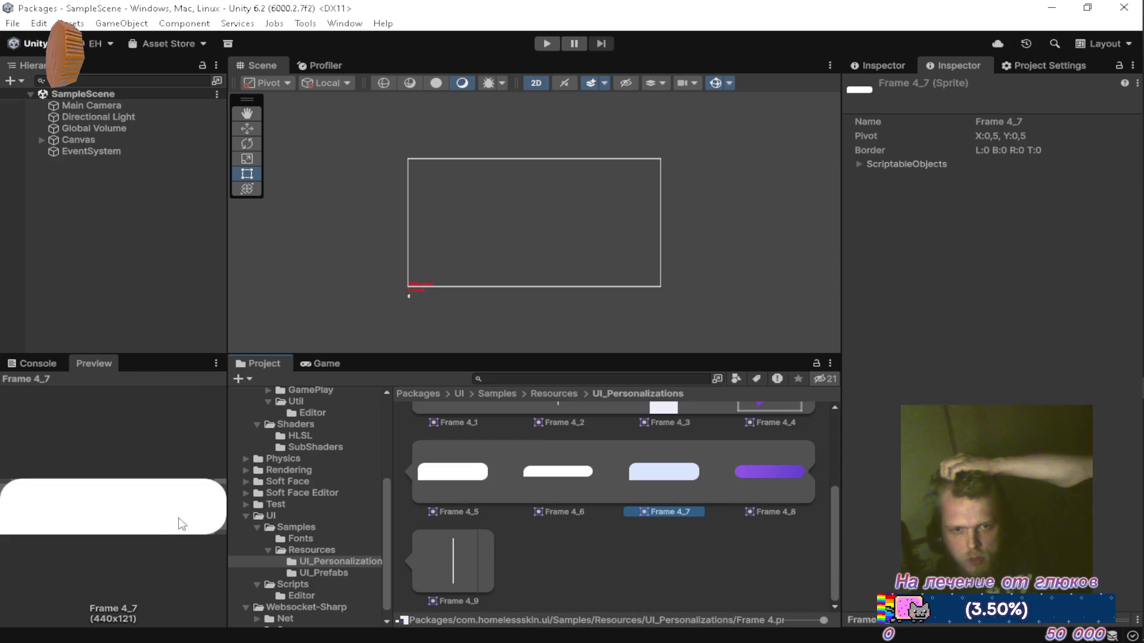
scroll(462, 453, "up", 3)
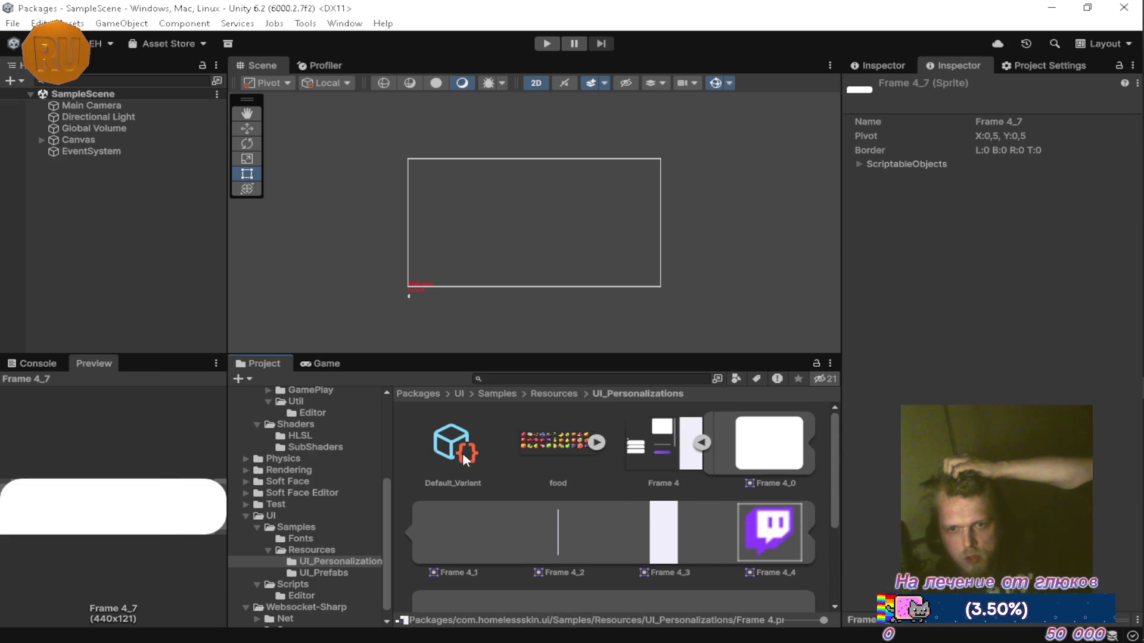
left_click(457, 442)
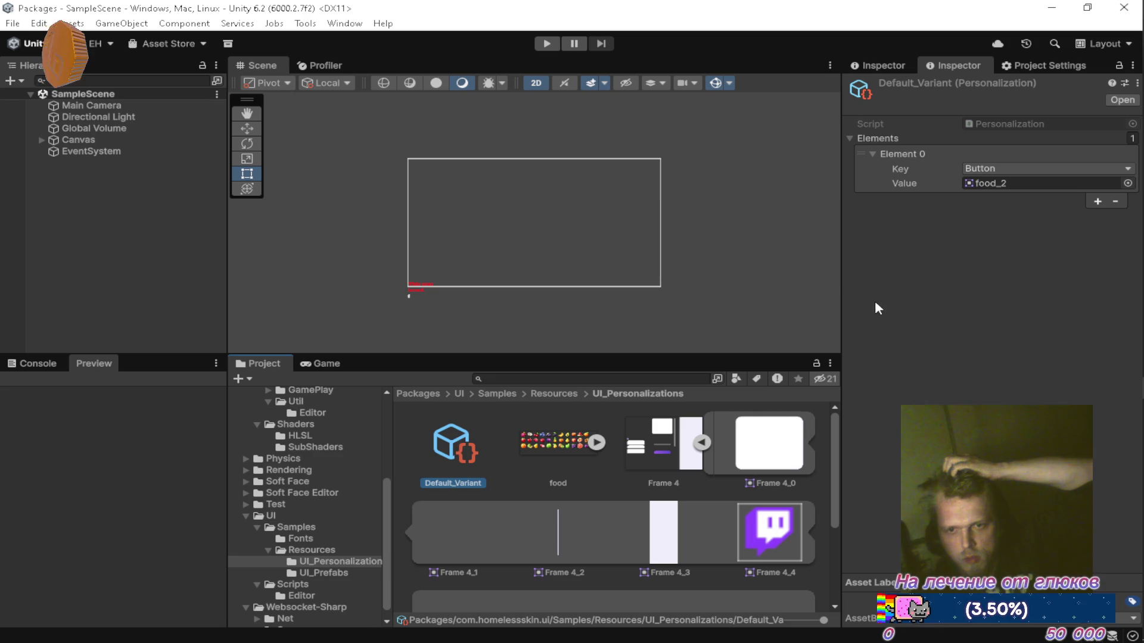
left_click(1127, 183)
left_click(570, 441)
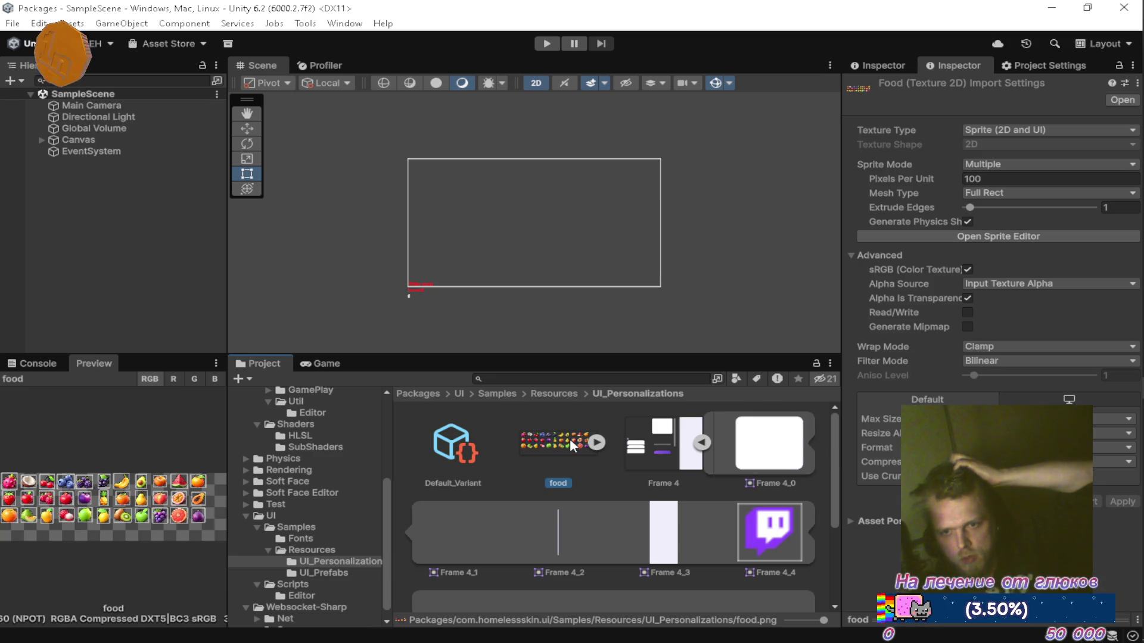
Step: Set the food texture's Texture Type to Default
left_click(1039, 129)
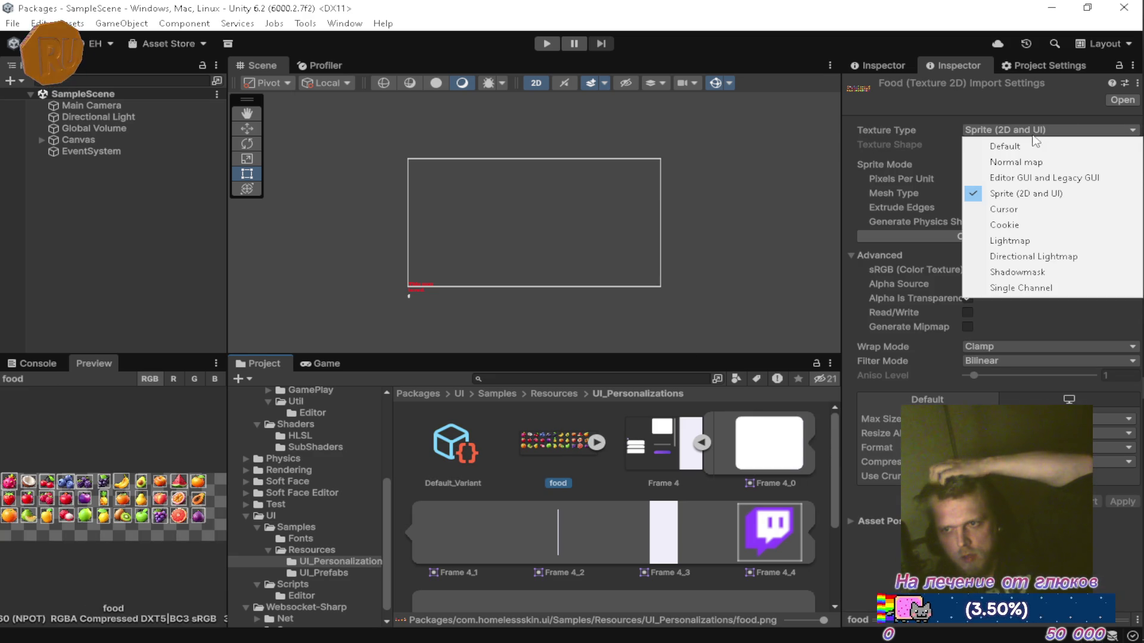
left_click(1033, 147)
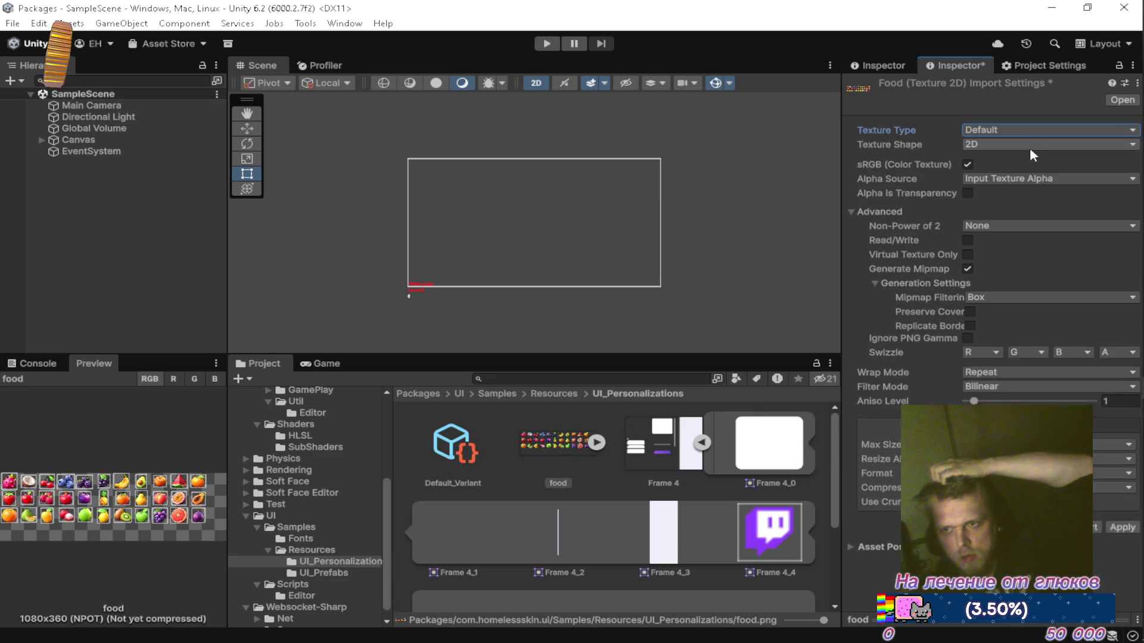
left_click(477, 477)
Step: Assign the Frame 4_7 sprite to Default_Variant's Button value
left_click(1125, 183)
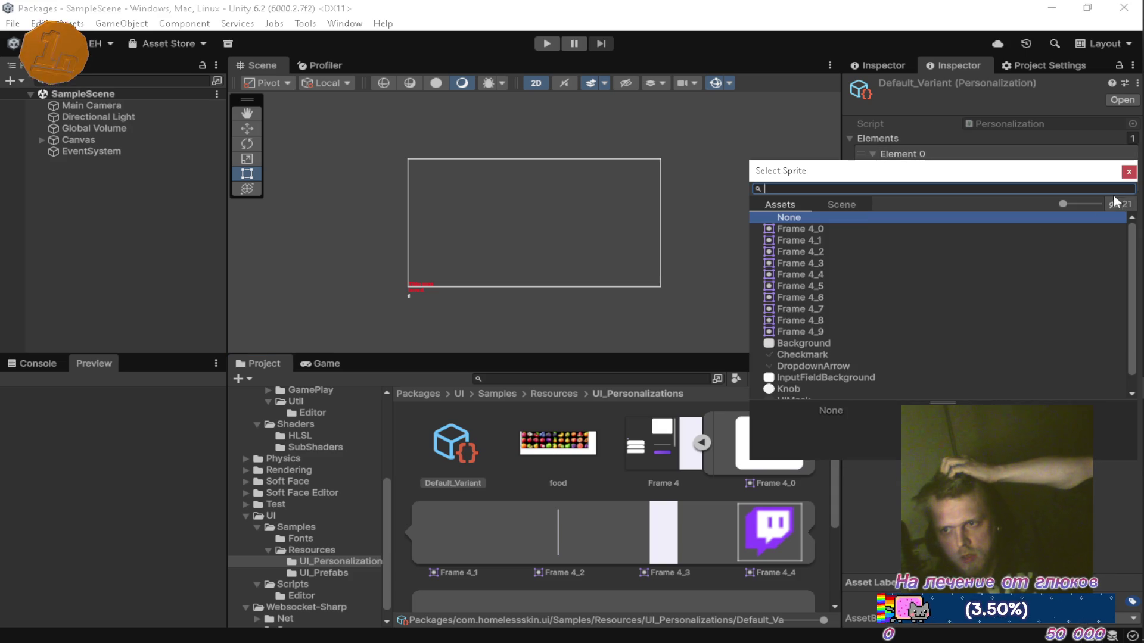
left_click(862, 227)
key("Down")
key("Down")
key("Down")
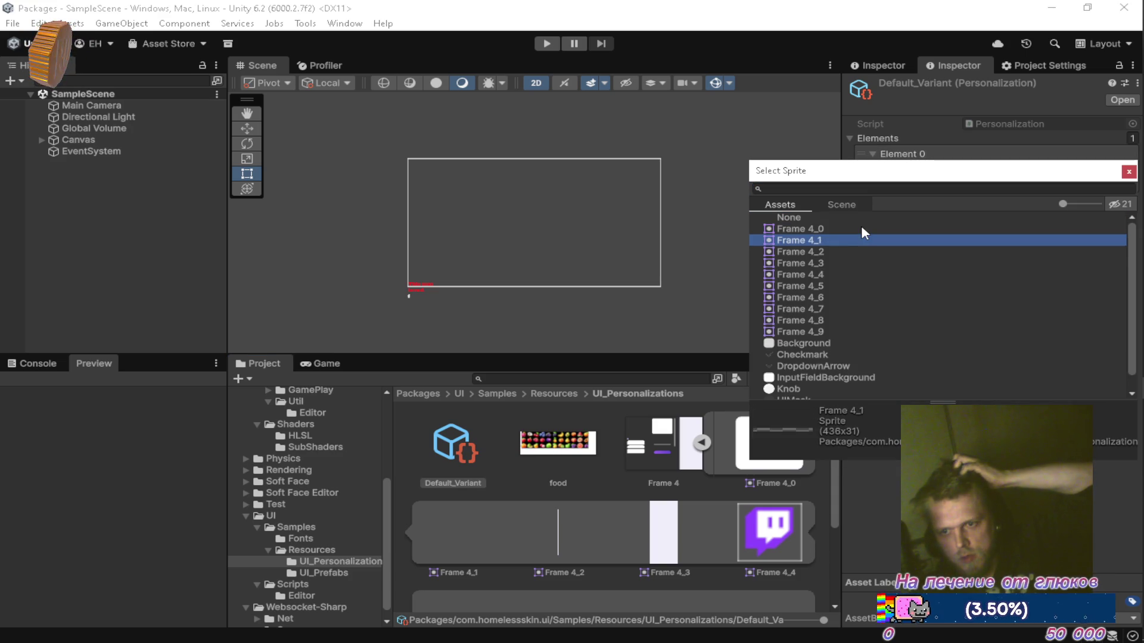
key("Down")
key("Down")
key("Up")
key("Down")
key("Down")
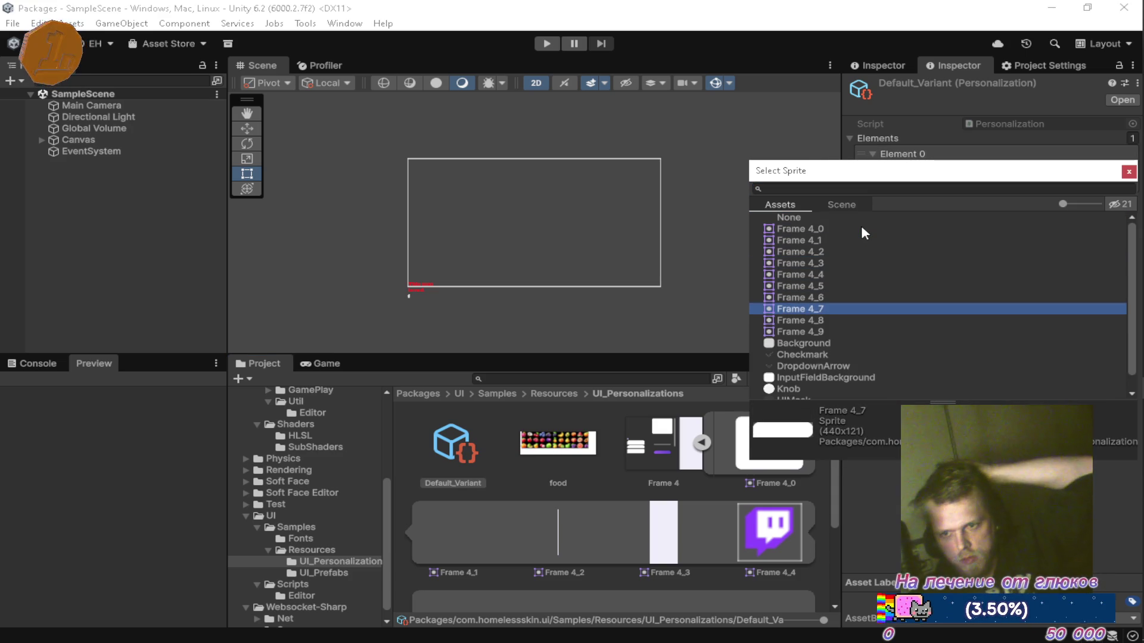
key("Down")
key("Down")
key("Up")
key("Up")
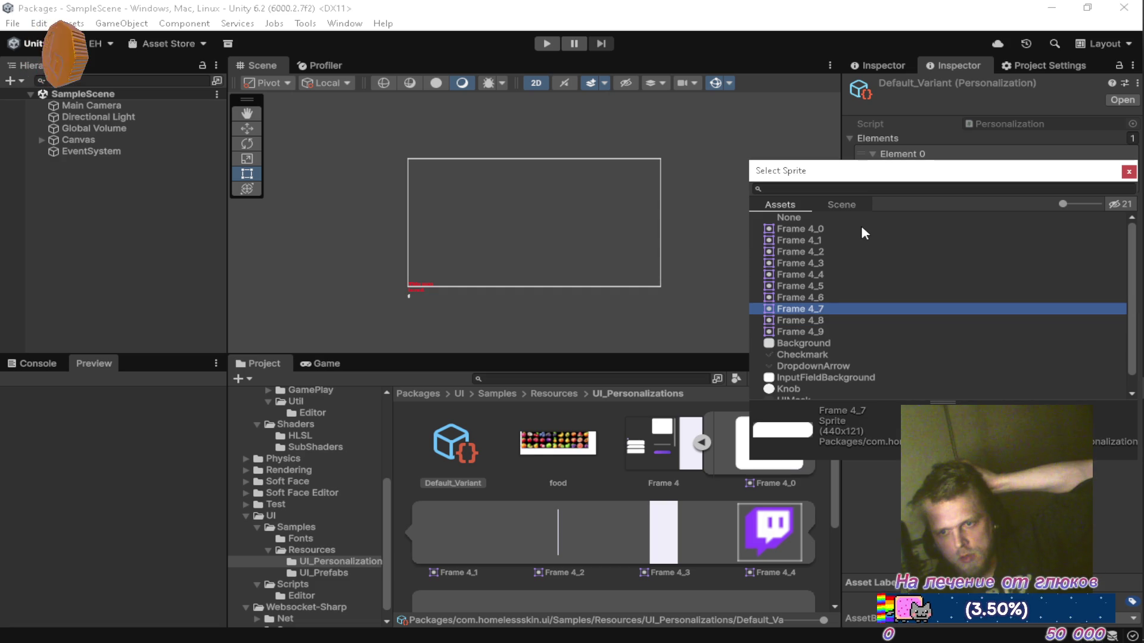
key("Up")
key("Down")
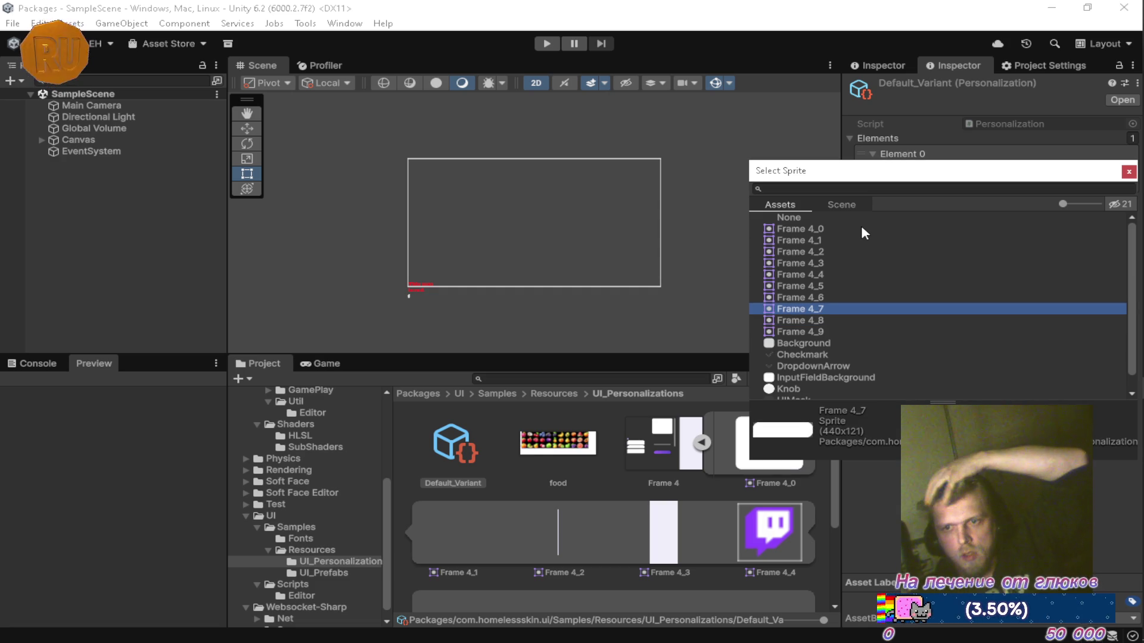
key("Up")
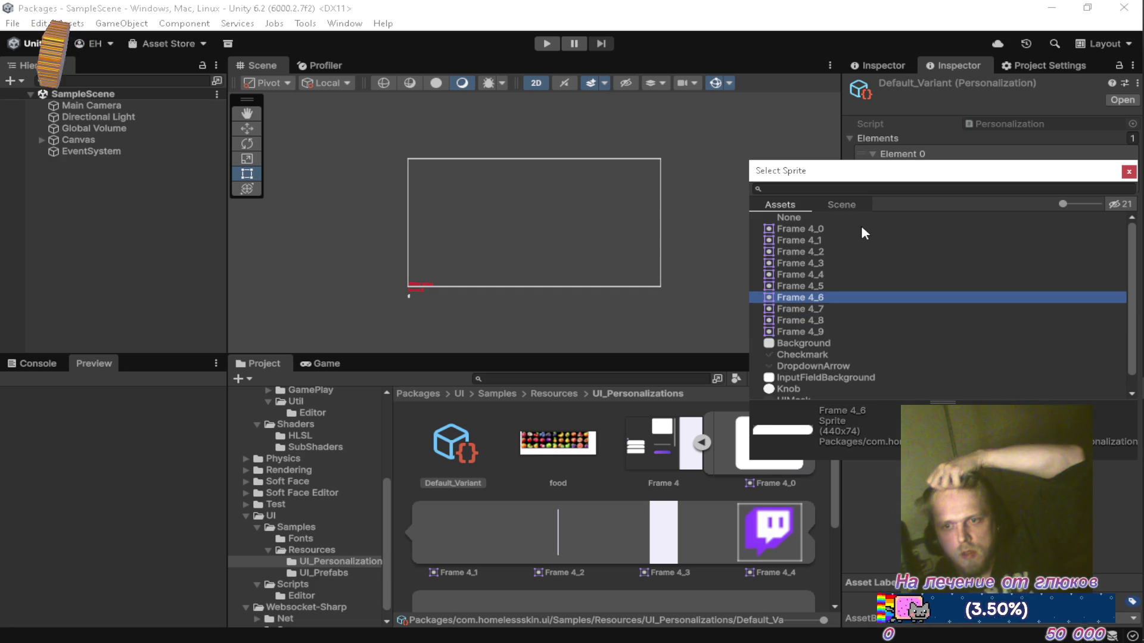
key("Down")
key("Return")
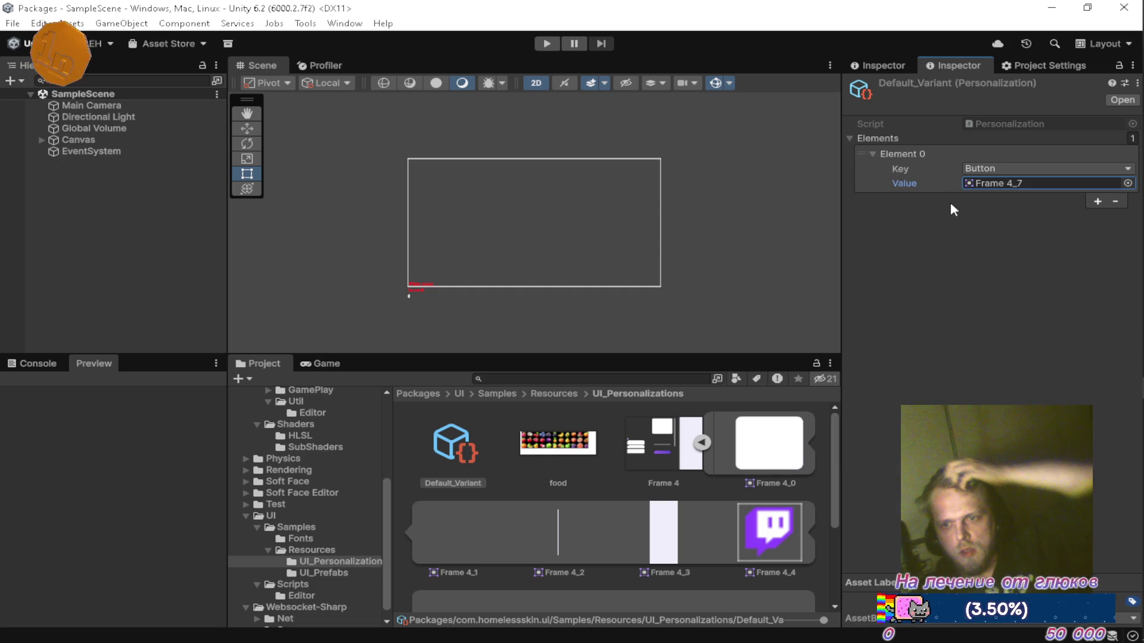
Step: Locate Frame 4_7 in the Project window and select the Frame 4 texture
left_click(983, 181)
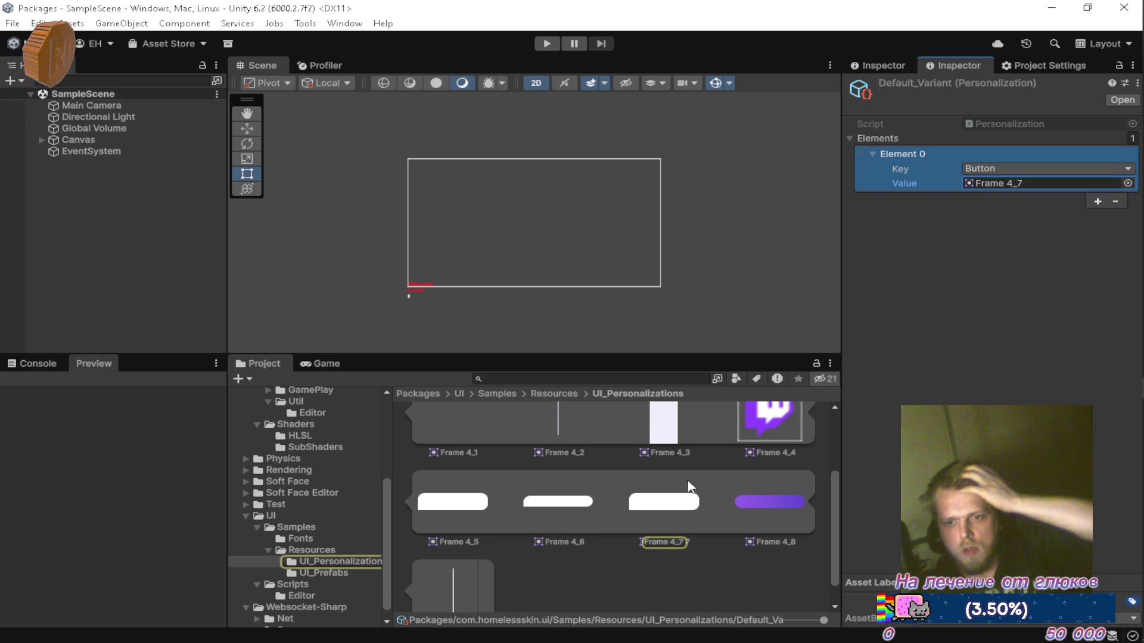
scroll(685, 490, "up", 2)
left_click(663, 443)
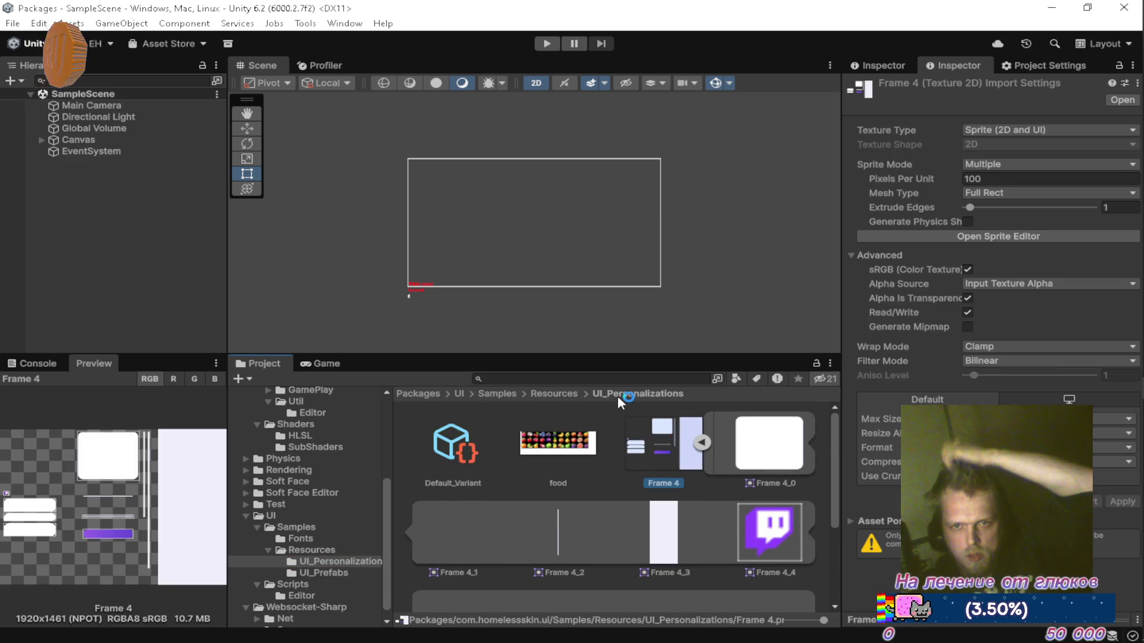
Step: Set a right border just inside the rounded end of the bottom white bar sprite
left_click(948, 236)
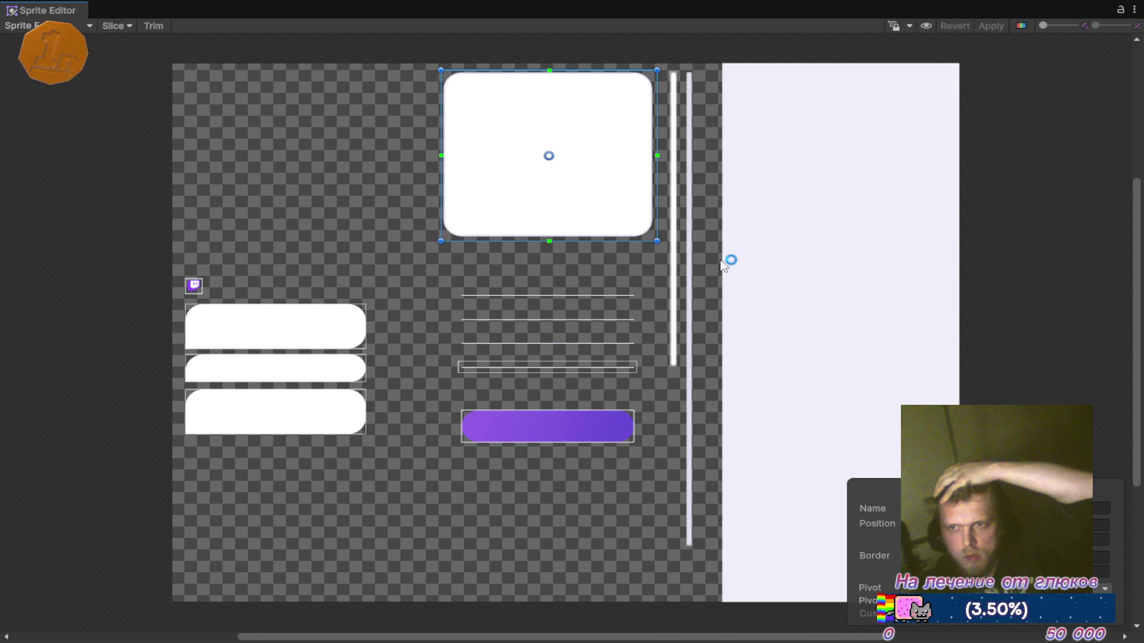
left_click_drag(383, 317, 539, 292)
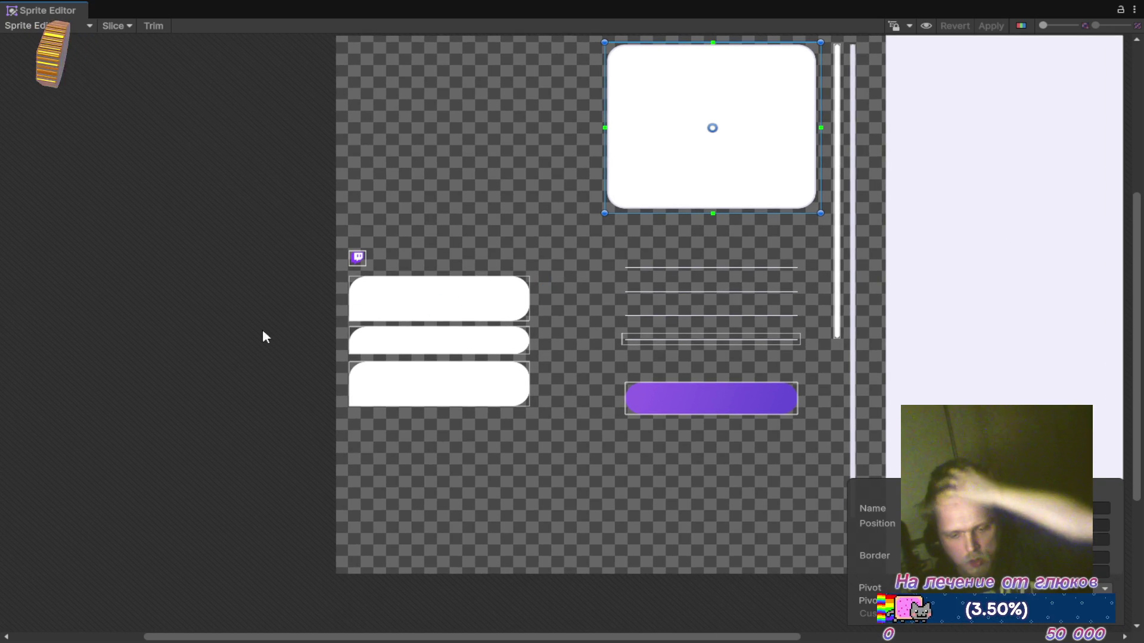
scroll(369, 384, "up", 4)
scroll(435, 389, "up", 1)
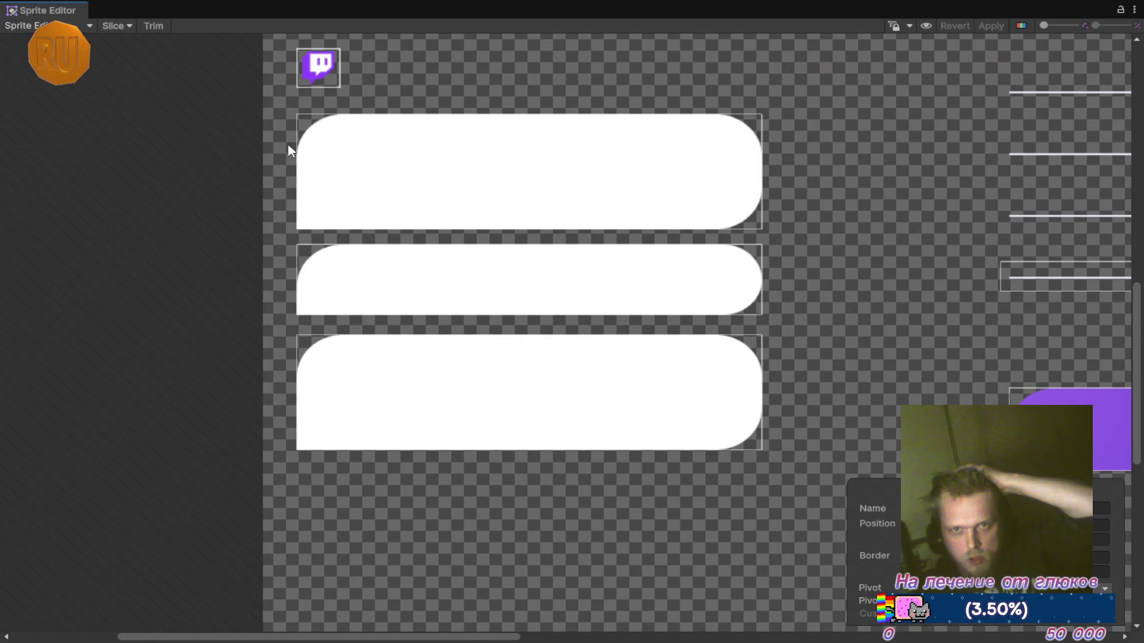
left_click(586, 390)
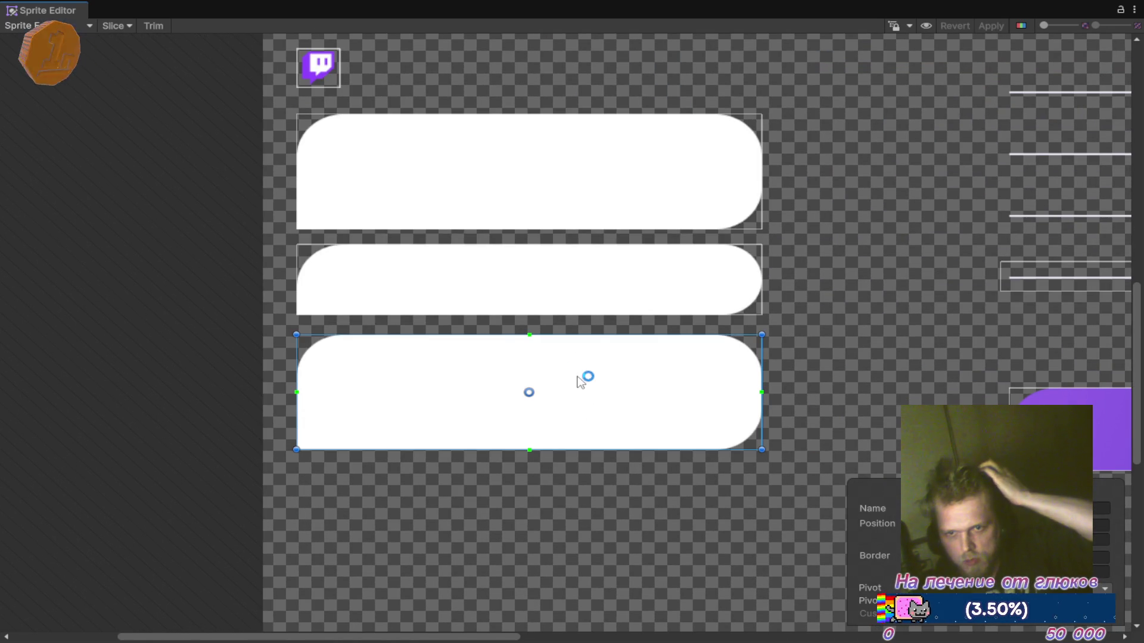
scroll(542, 386, "up", 1)
scroll(765, 378, "up", 2)
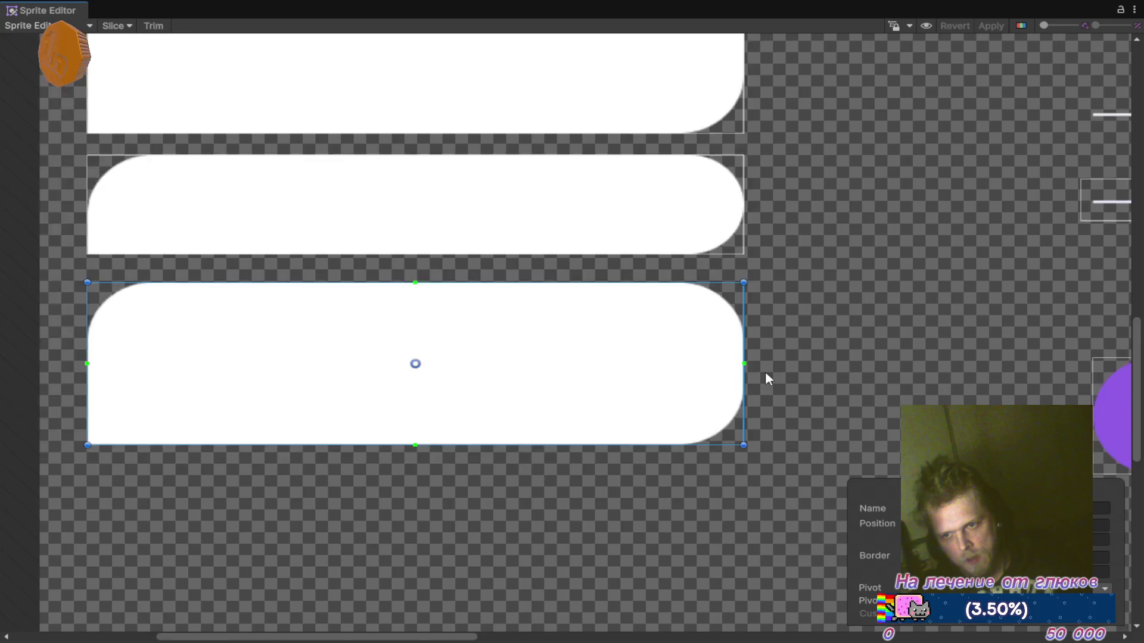
left_click_drag(740, 363, 660, 354)
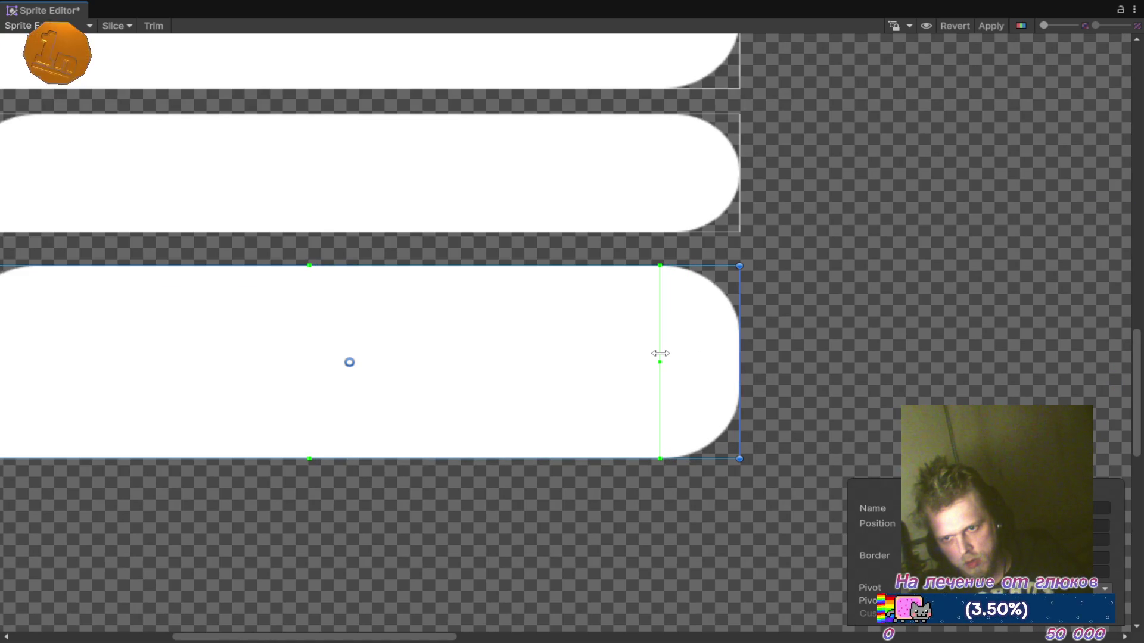
Step: Add a top slice border to the bar, then close Photoshop
scroll(512, 324, "left", 3)
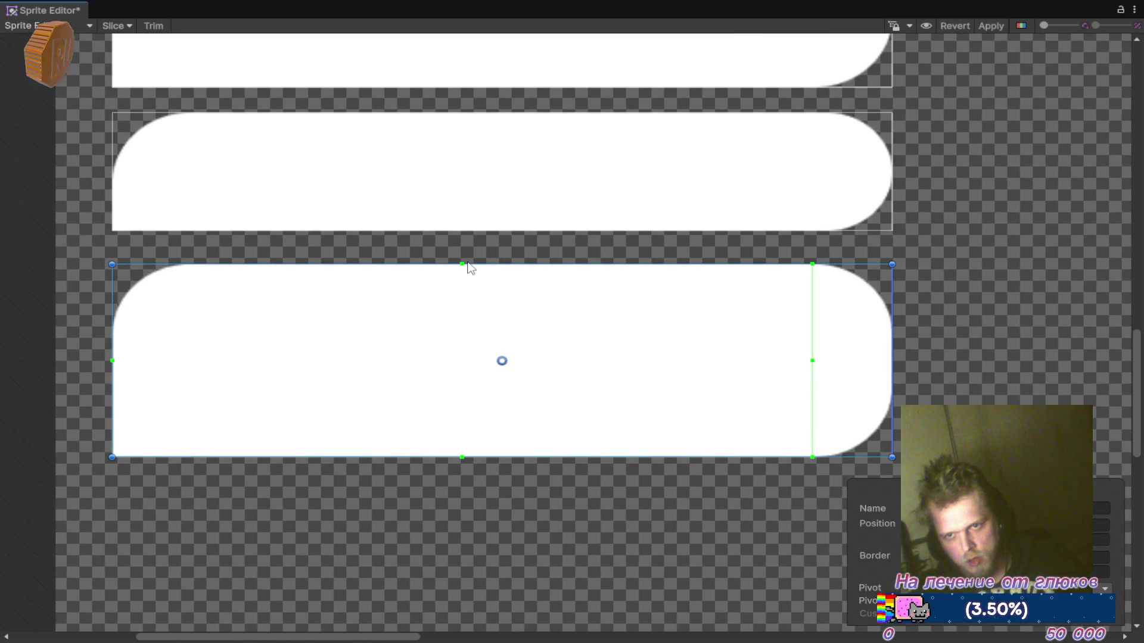
left_click_drag(464, 266, 470, 331)
key("alt+Tab")
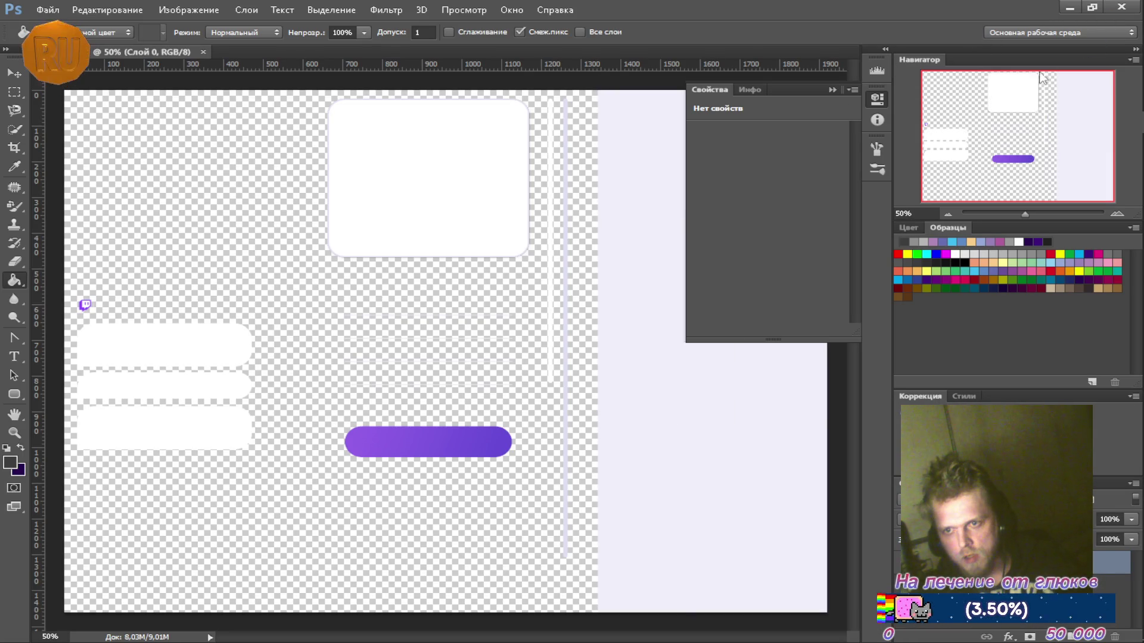
left_click(1113, 10)
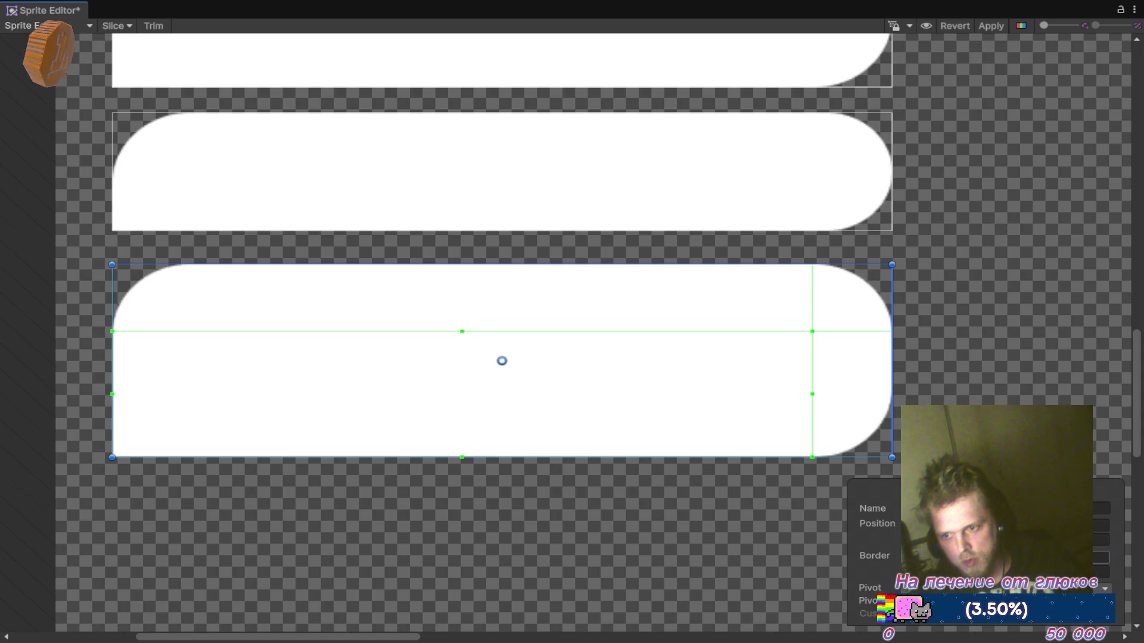
Step: Set the top border to 5 and drag the bottom and left borders clear of the rounded corners
key("BackSpace")
type("5")
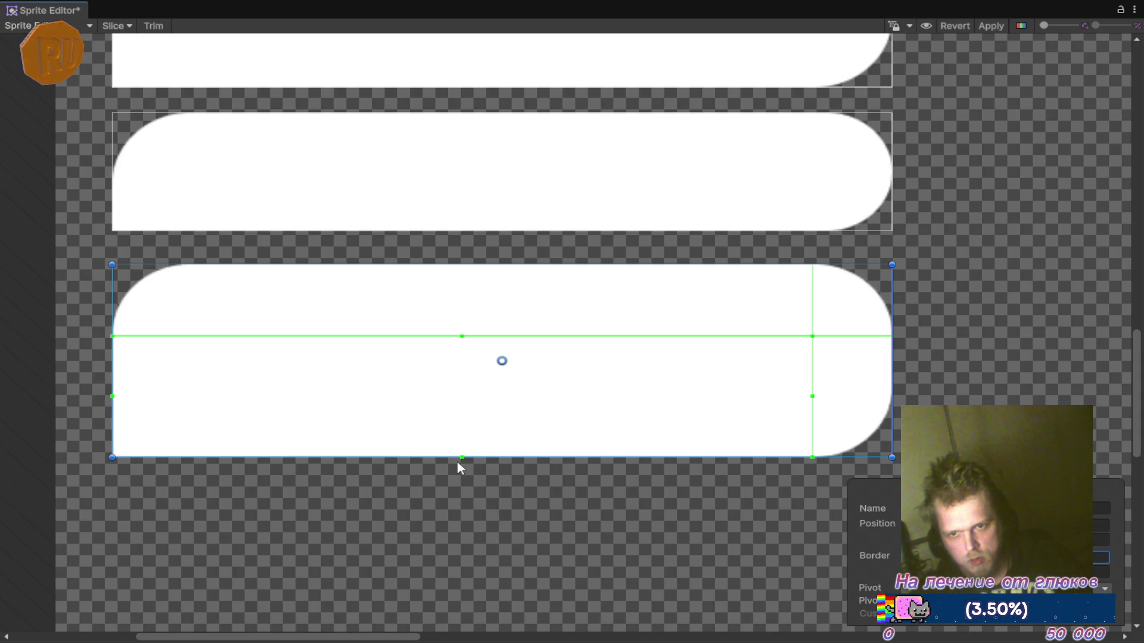
mouse_move(461, 457)
left_mouse_down()
mouse_move(474, 382)
mouse_move(473, 451)
mouse_move(473, 386)
left_mouse_up()
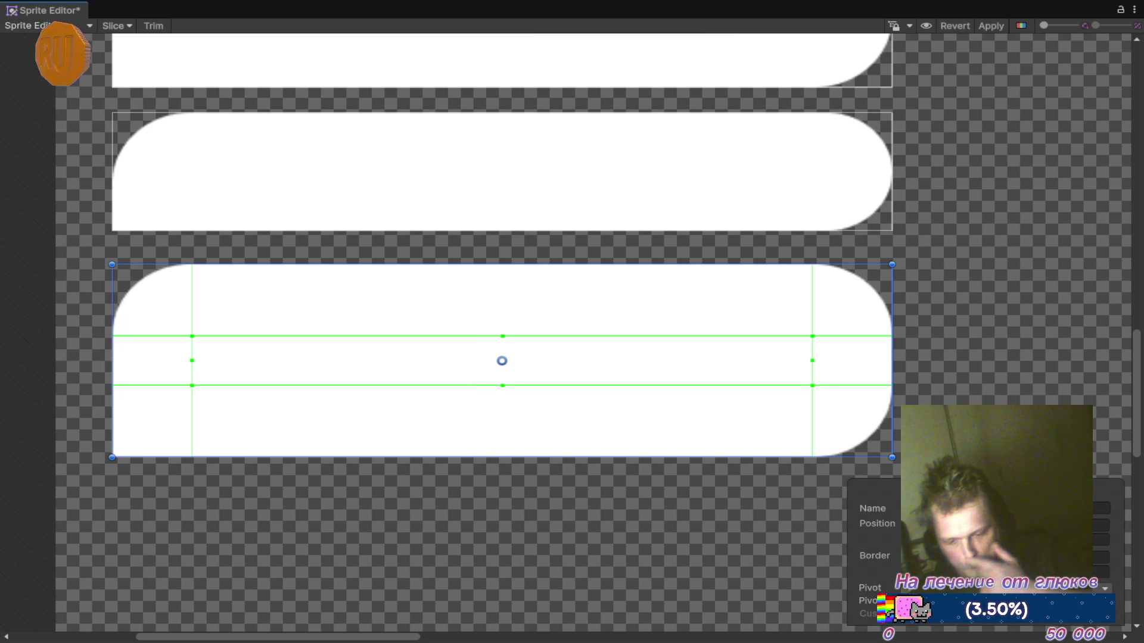
left_click_drag(192, 360, 120, 360)
key("Tab")
key("Tab")
key("Tab")
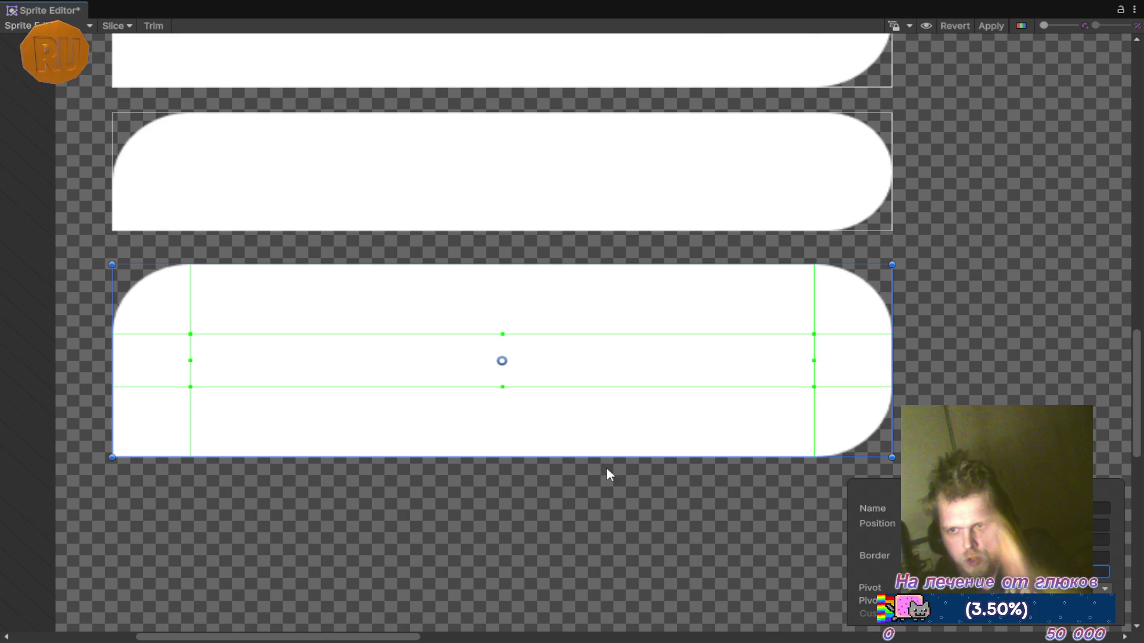
scroll(317, 334, "down", 2)
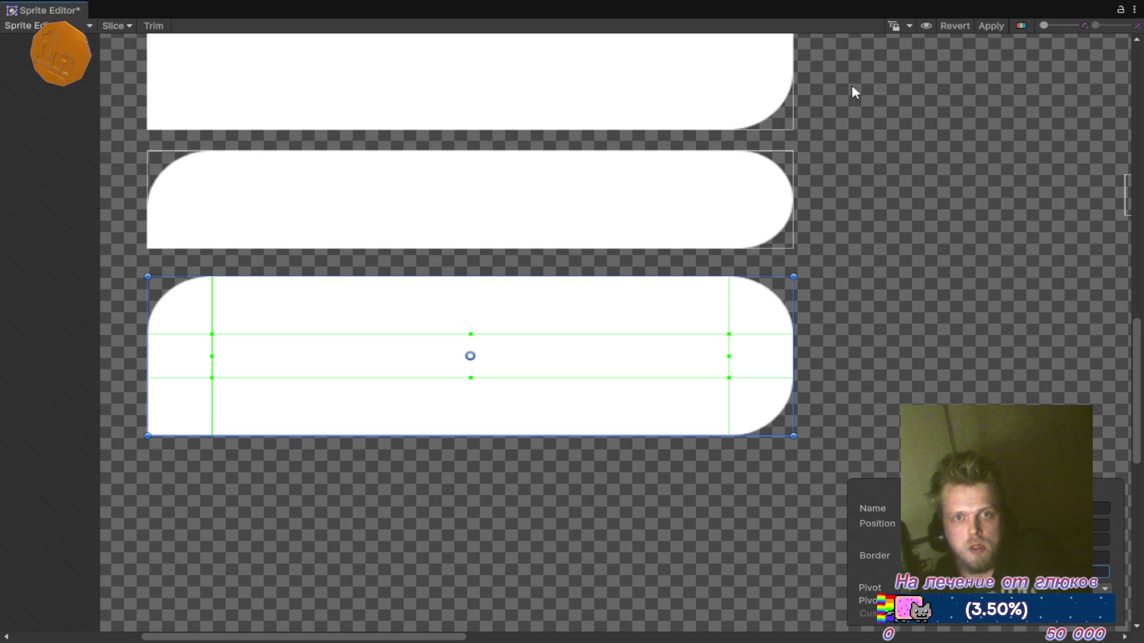
Step: Apply the sprite border changes and close the Sprite Editor
left_click(991, 26)
right_click(48, 10)
left_click(96, 47)
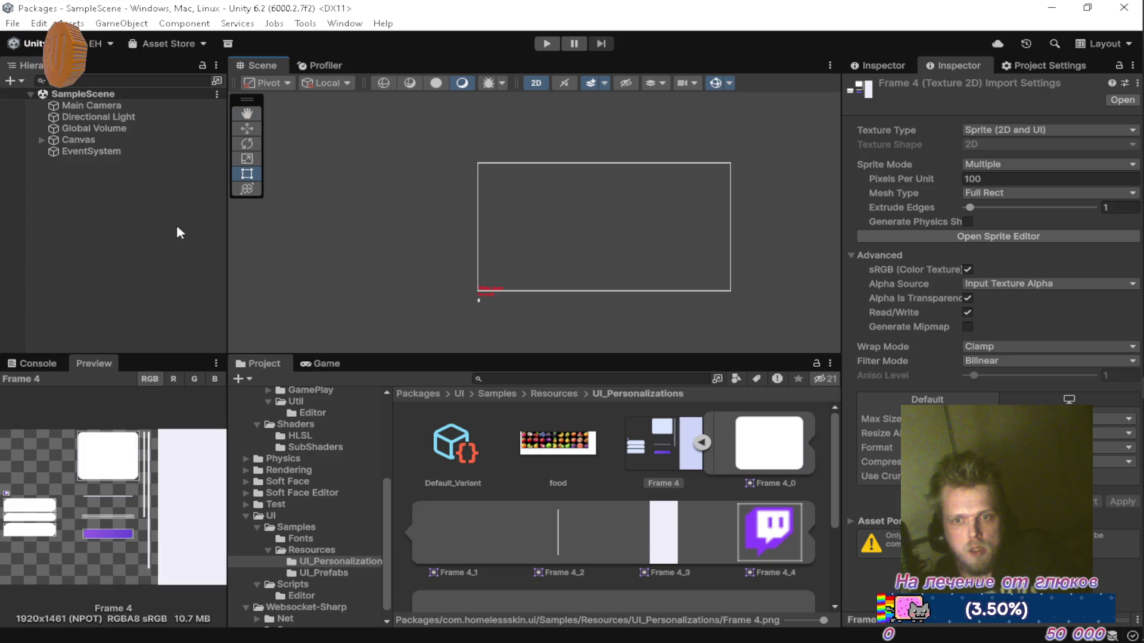
Step: Add a new Image named Image under Canvas and assign Frame 4_7 as its Source Image
right_click(120, 210)
left_click(95, 140)
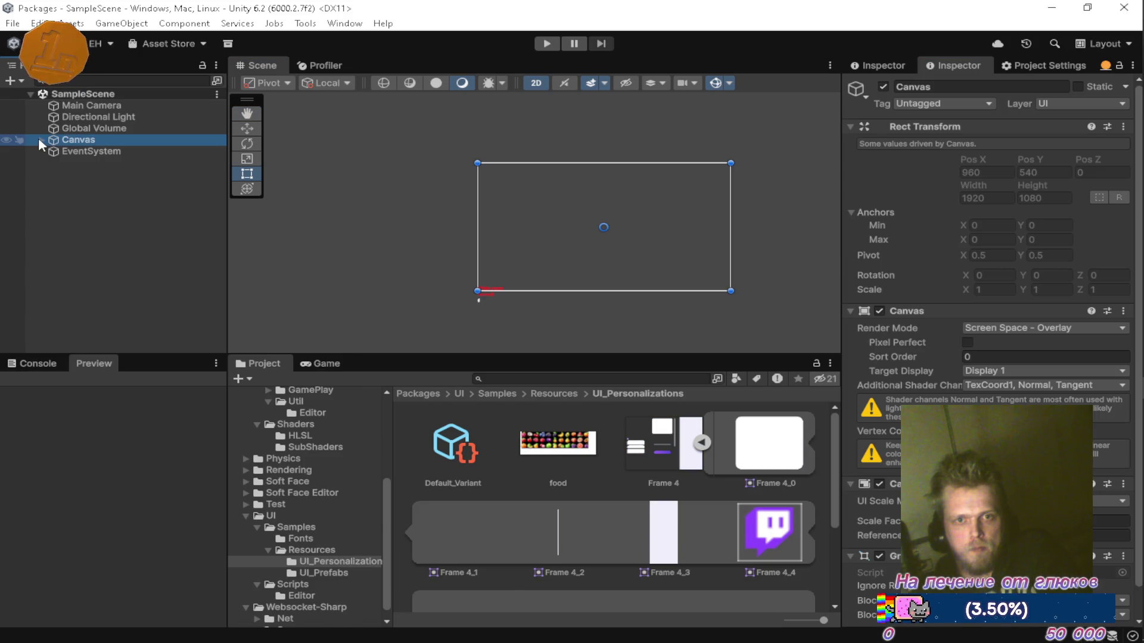
left_click(41, 140)
right_click(91, 140)
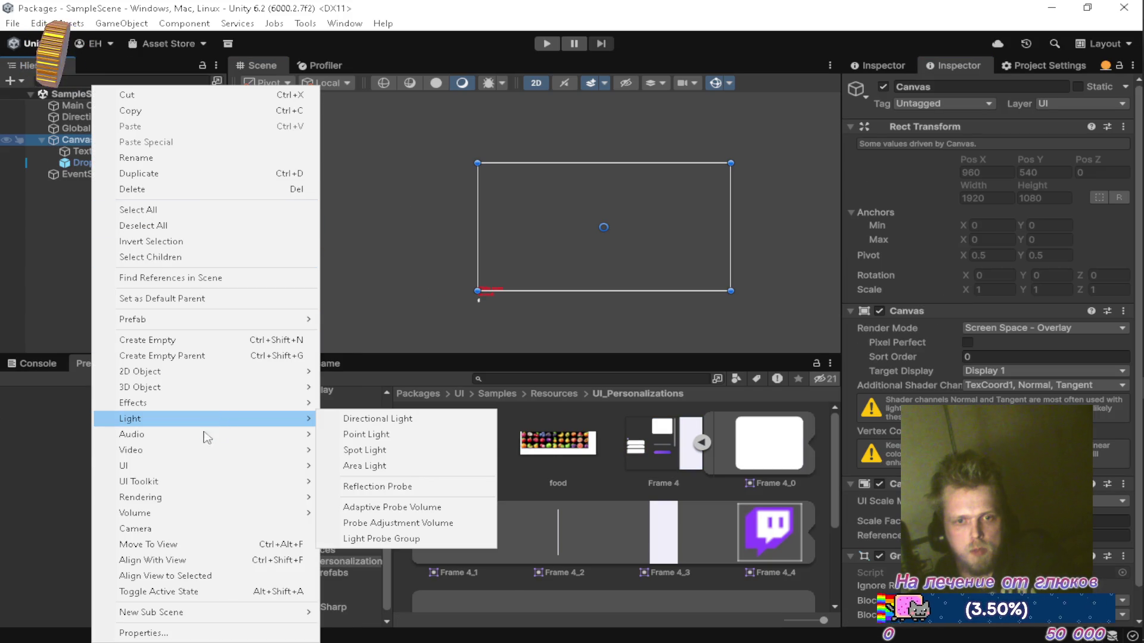
mouse_move(237, 466)
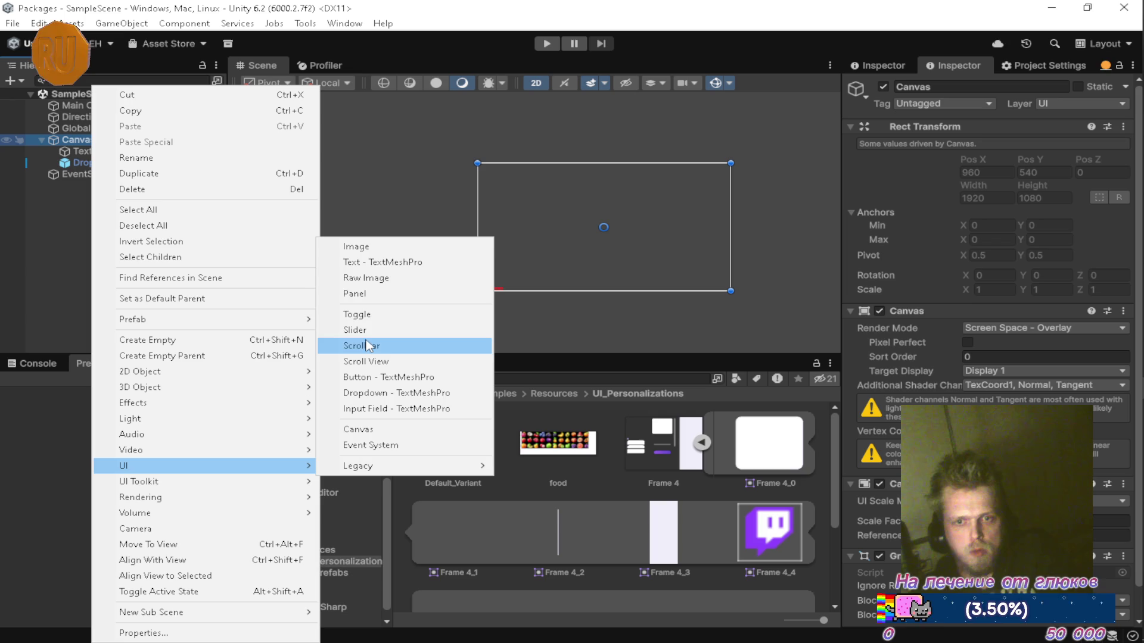
left_click(405, 247)
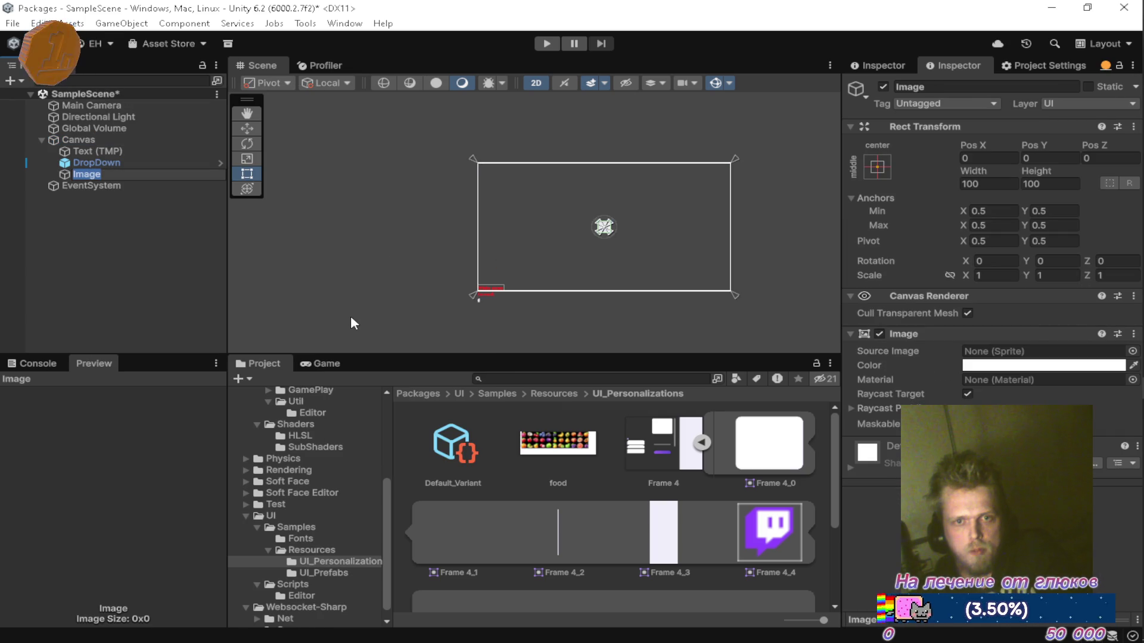
key("Return")
scroll(677, 488, "down", 2)
scroll(676, 487, "down", 2)
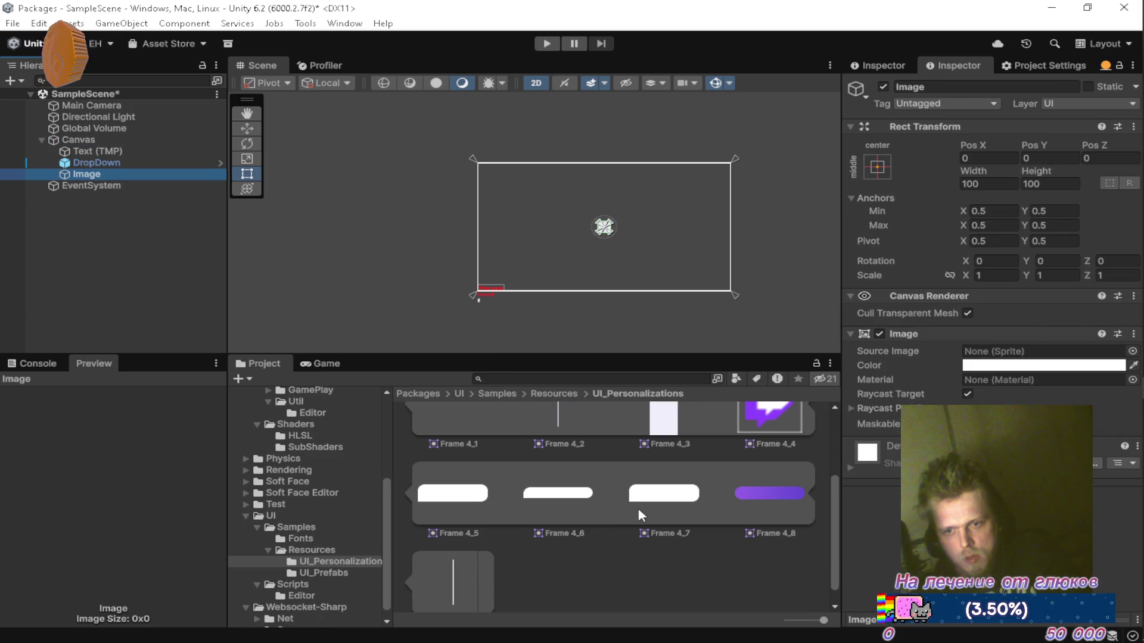
left_click_drag(893, 375, 988, 351)
Step: Resize the Image with the Rect tool to about 372 by 288
key("f")
key("q")
scroll(576, 234, "down", 2)
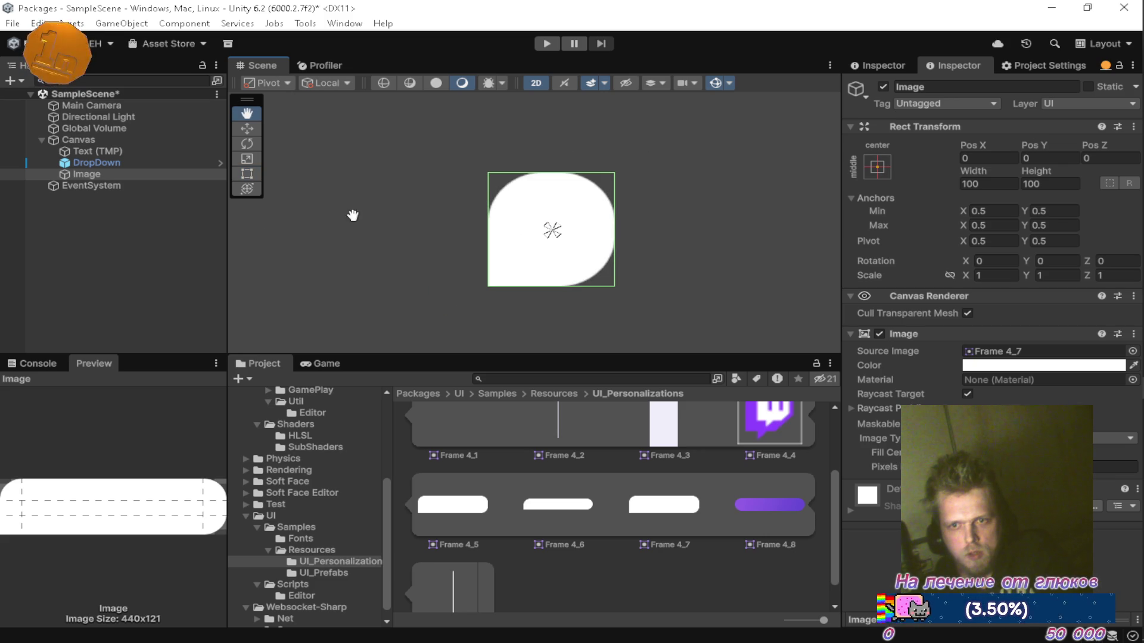
scroll(513, 241, "down", 2)
key("w")
key("e")
key("r")
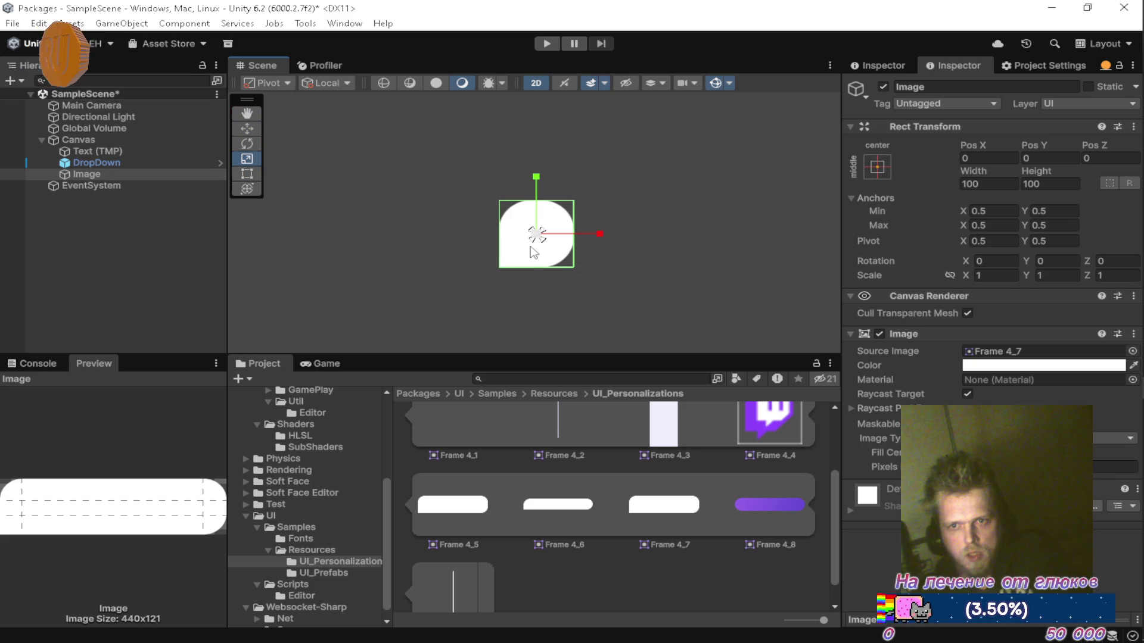
left_click_drag(499, 263, 335, 264)
left_click_drag(575, 268, 613, 410)
scroll(547, 224, "down", 3)
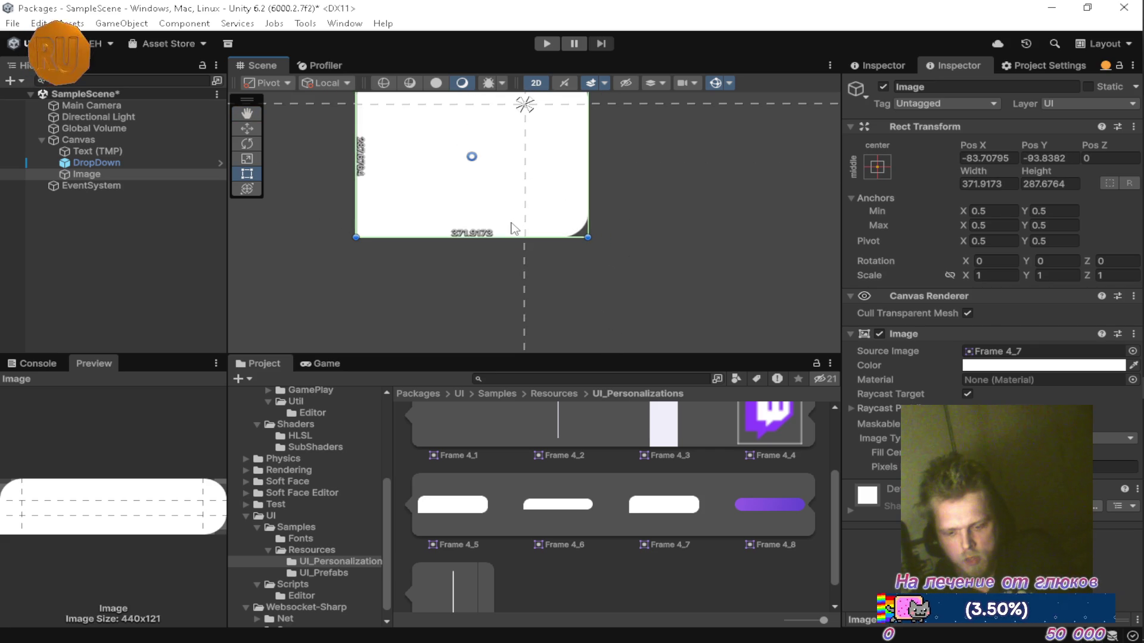
left_click_drag(595, 331, 565, 306)
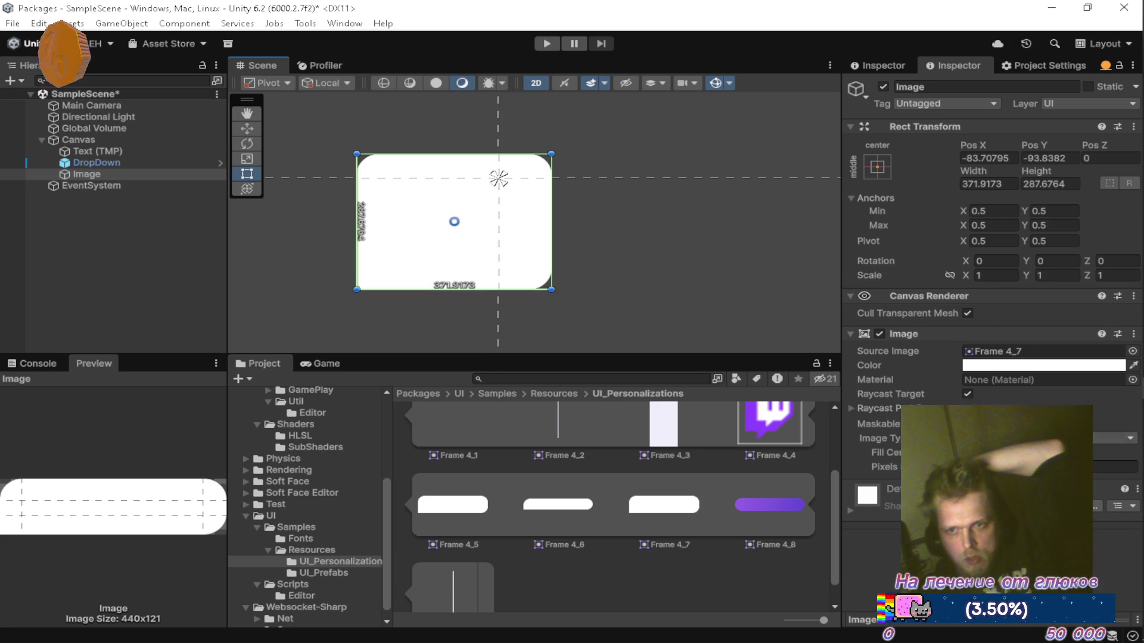
Step: Try Pixels Per Unit Multiplier values 10, .5, 5 and 50 on the Image
left_click(1114, 467)
type("10")
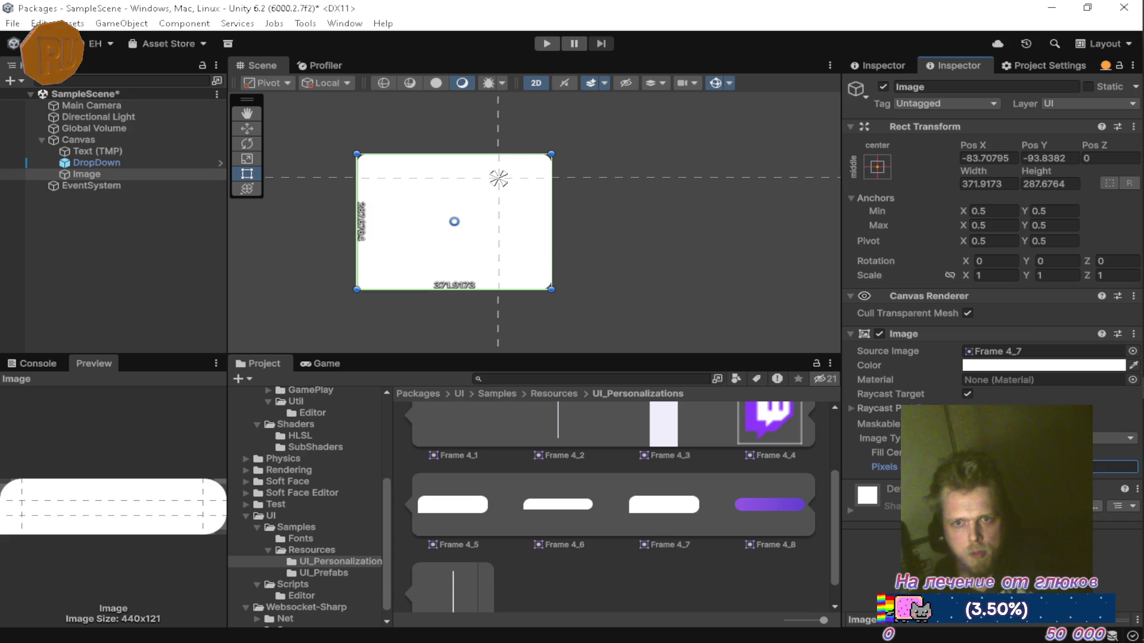
key("BackSpace")
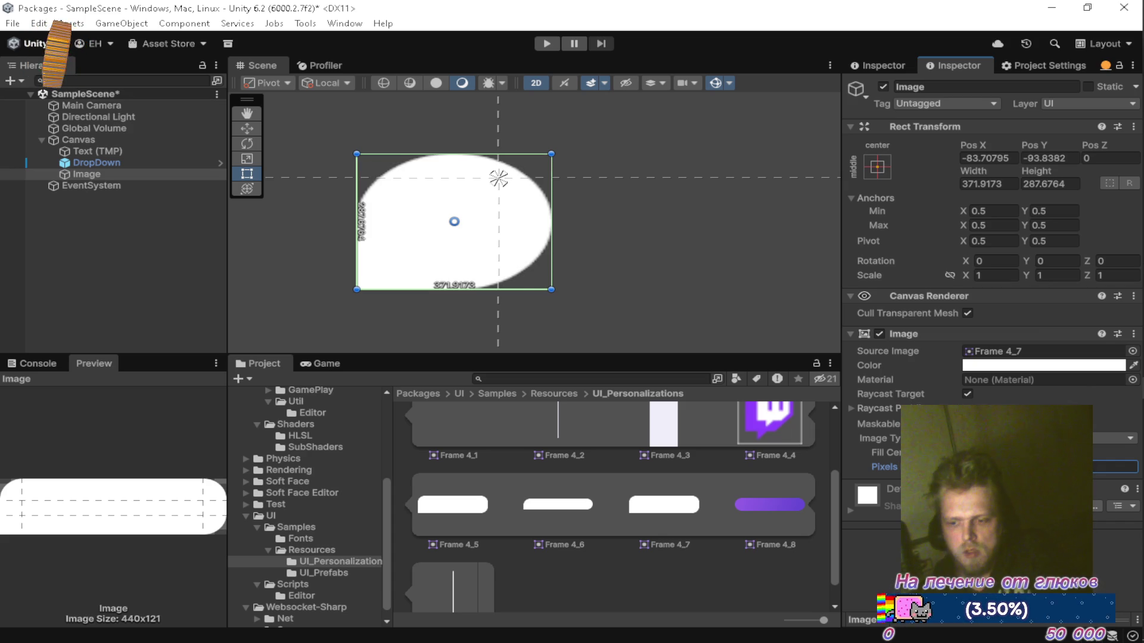
type(".5")
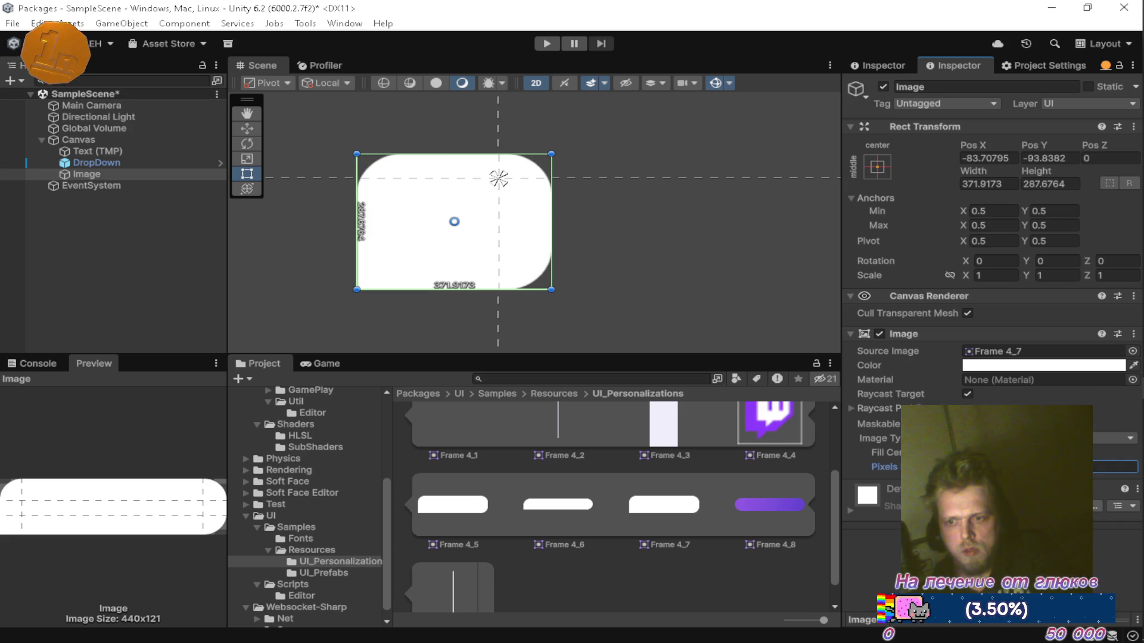
key("BackSpace")
type("5")
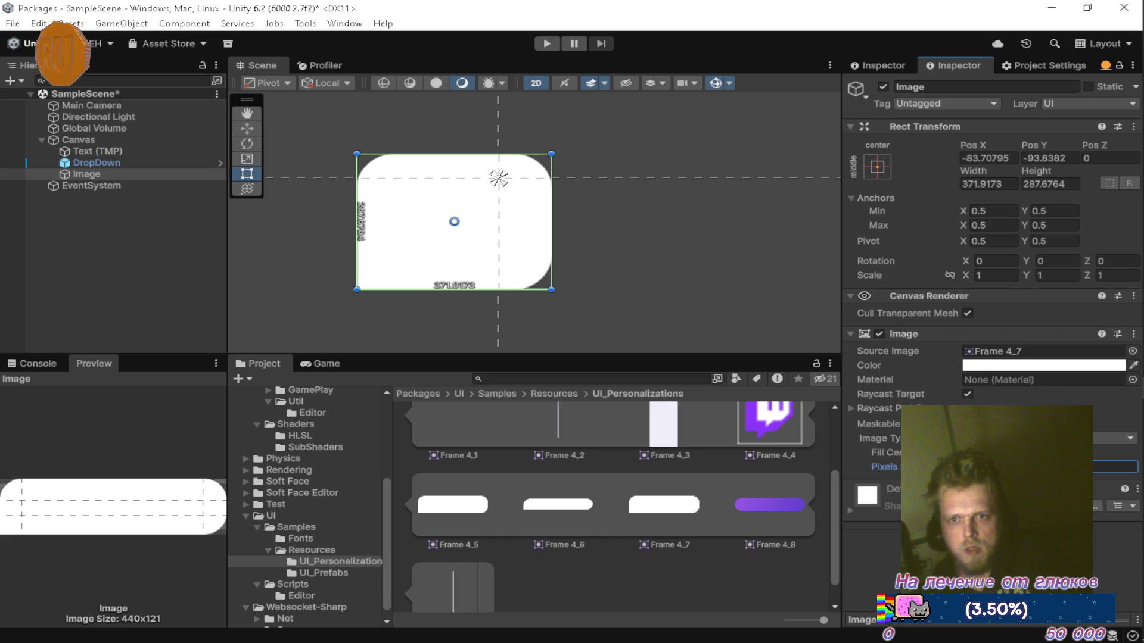
key("BackSpace")
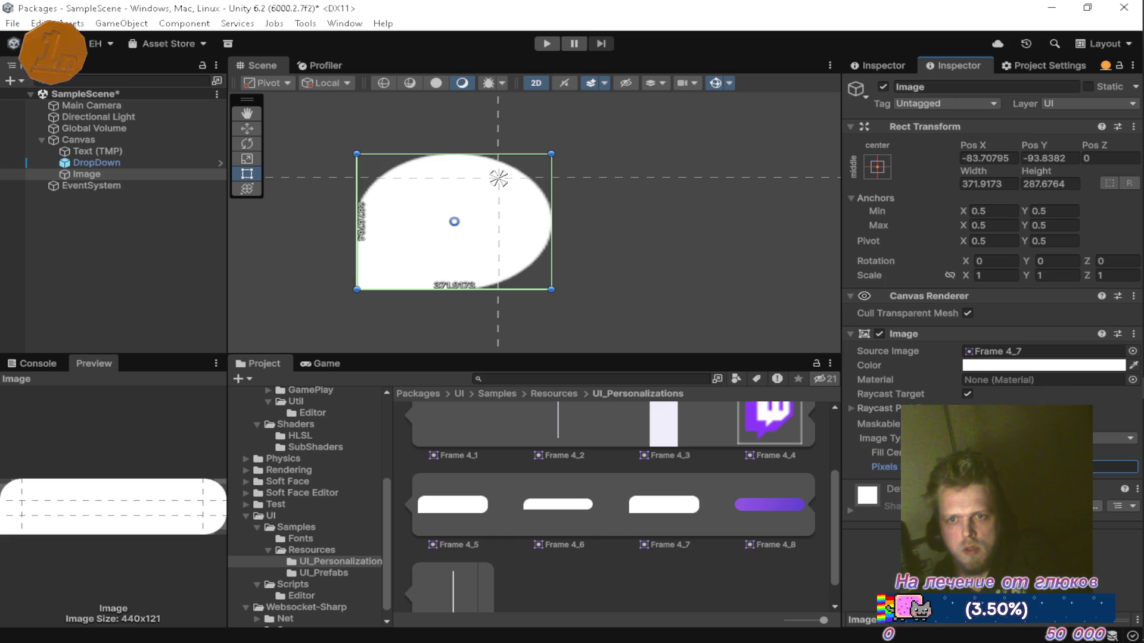
type("50")
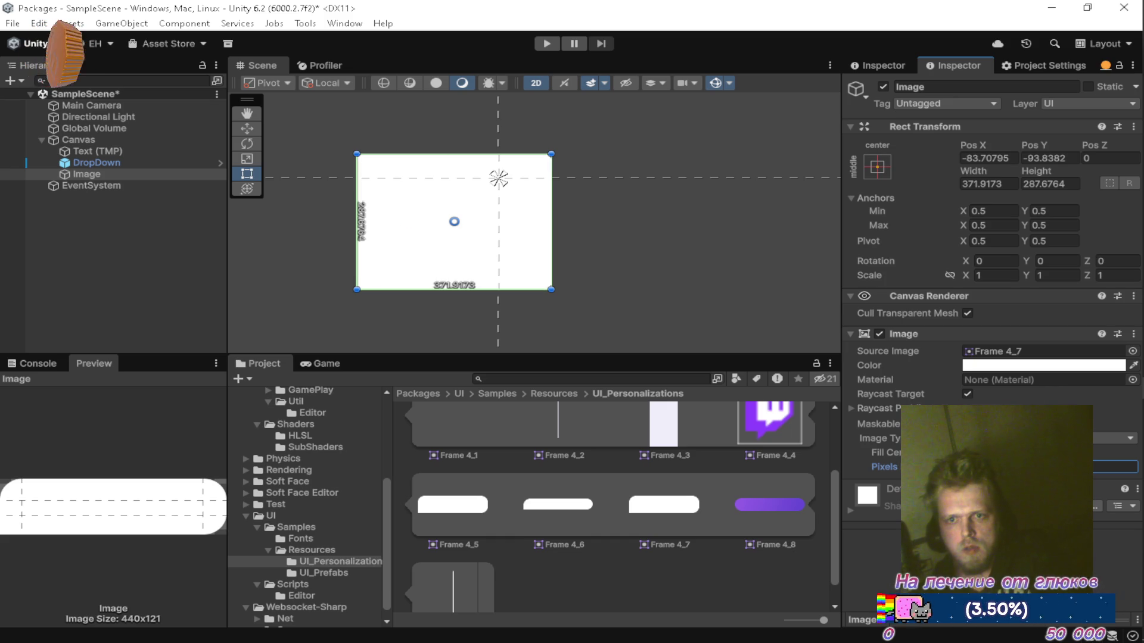
key("BackSpace")
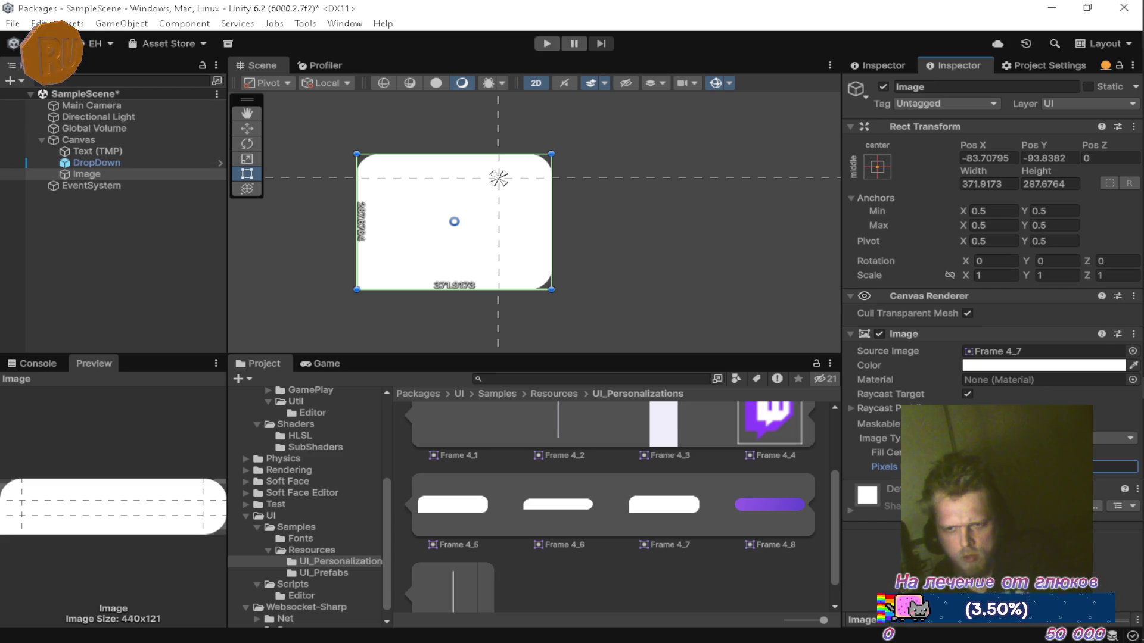
key("BackSpace")
Step: Set the Image's Pixels Per Unit Multiplier to 12
type("0.5")
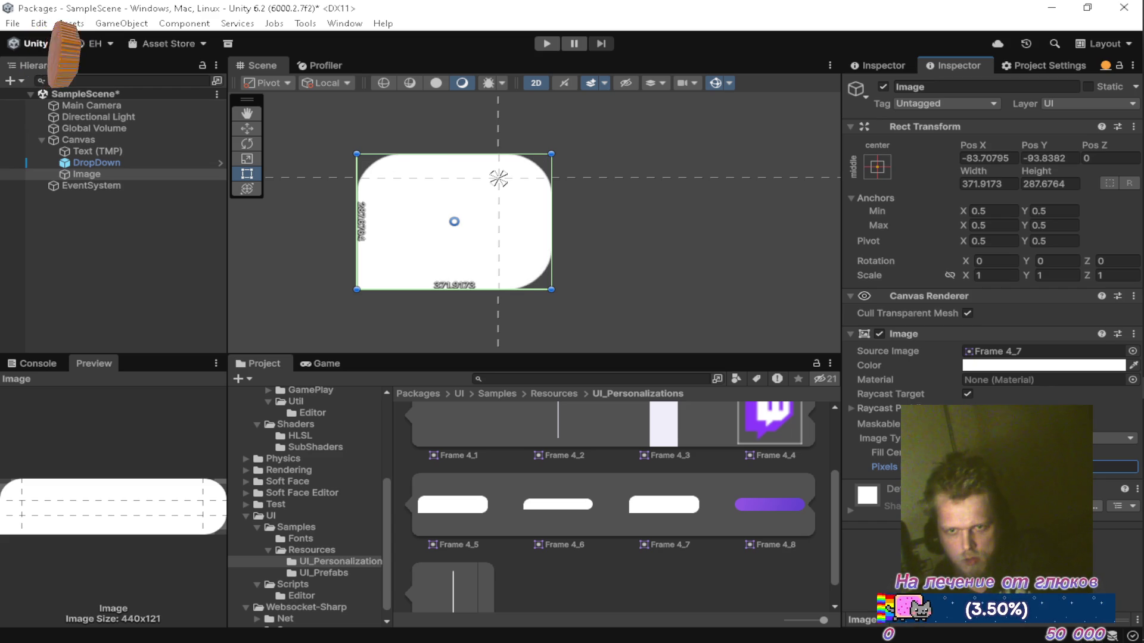
scroll(387, 210, "up", 3)
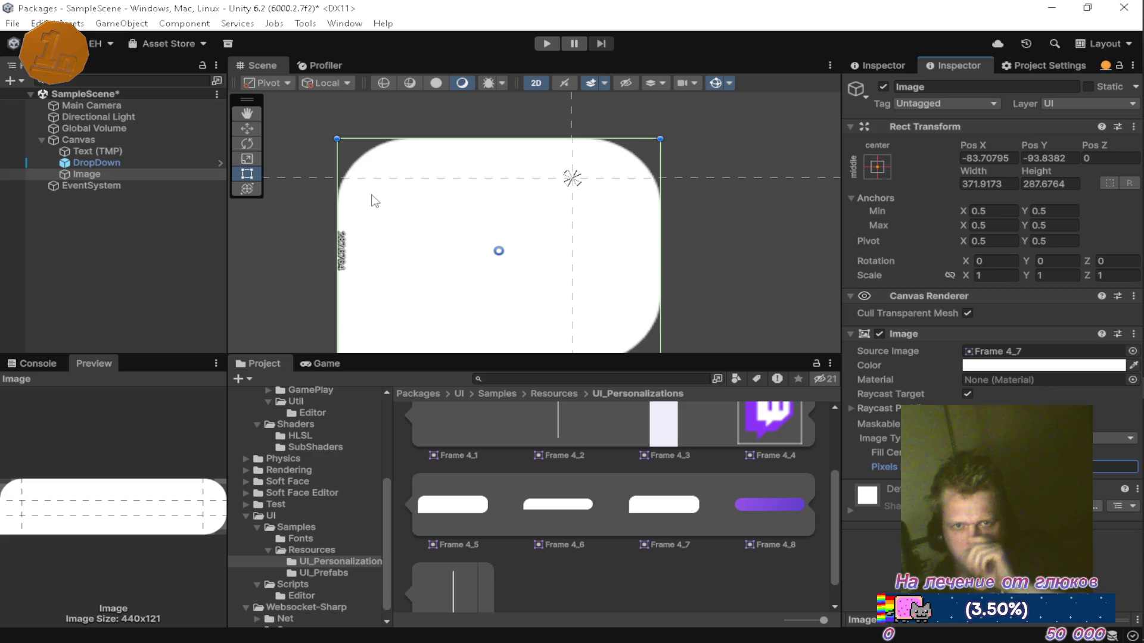
left_click_drag(447, 202, 557, 197)
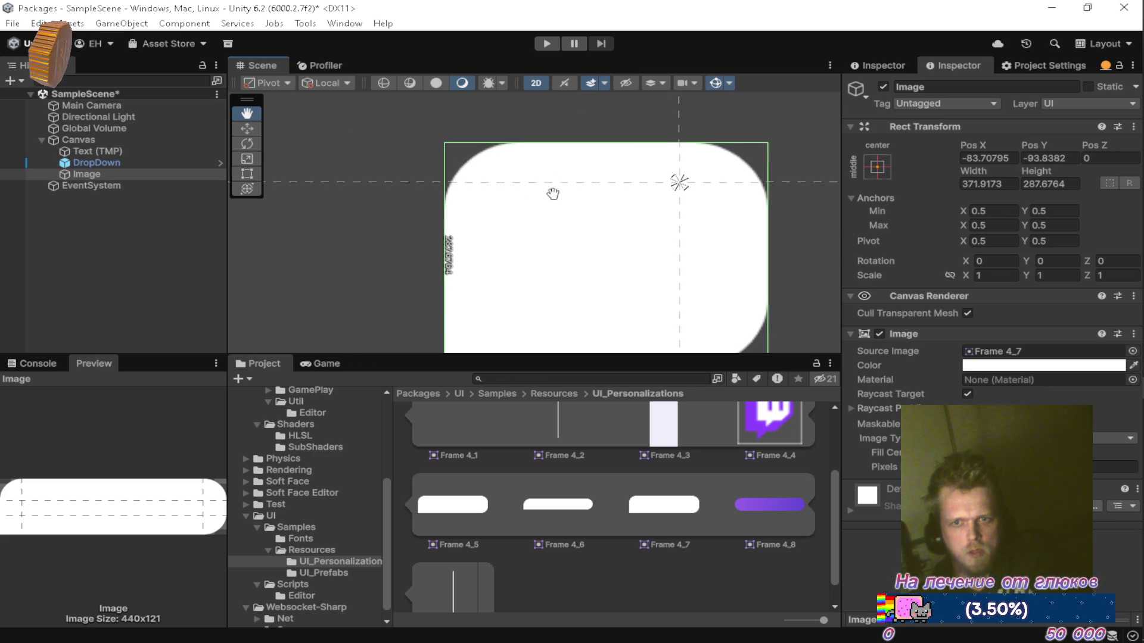
scroll(466, 173, "up", 4)
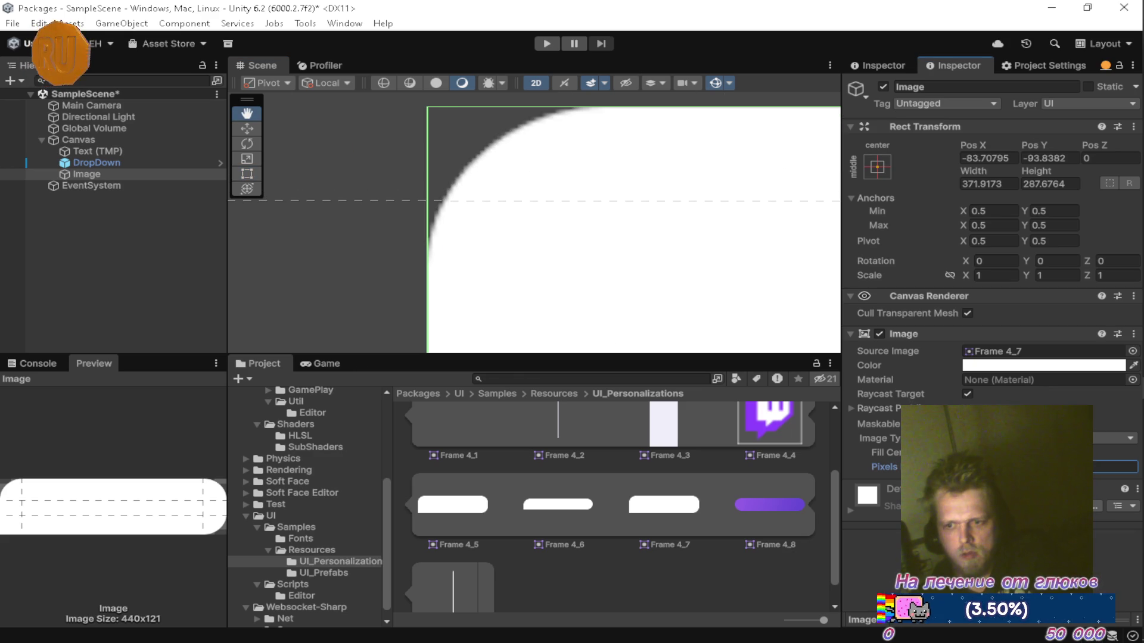
type("1")
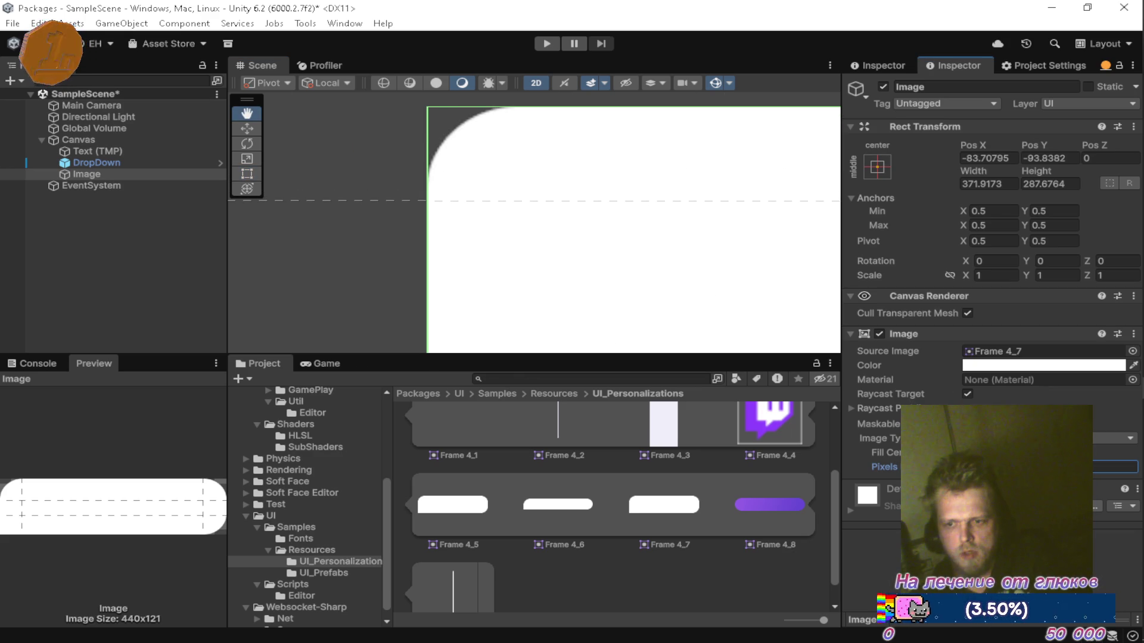
type("2")
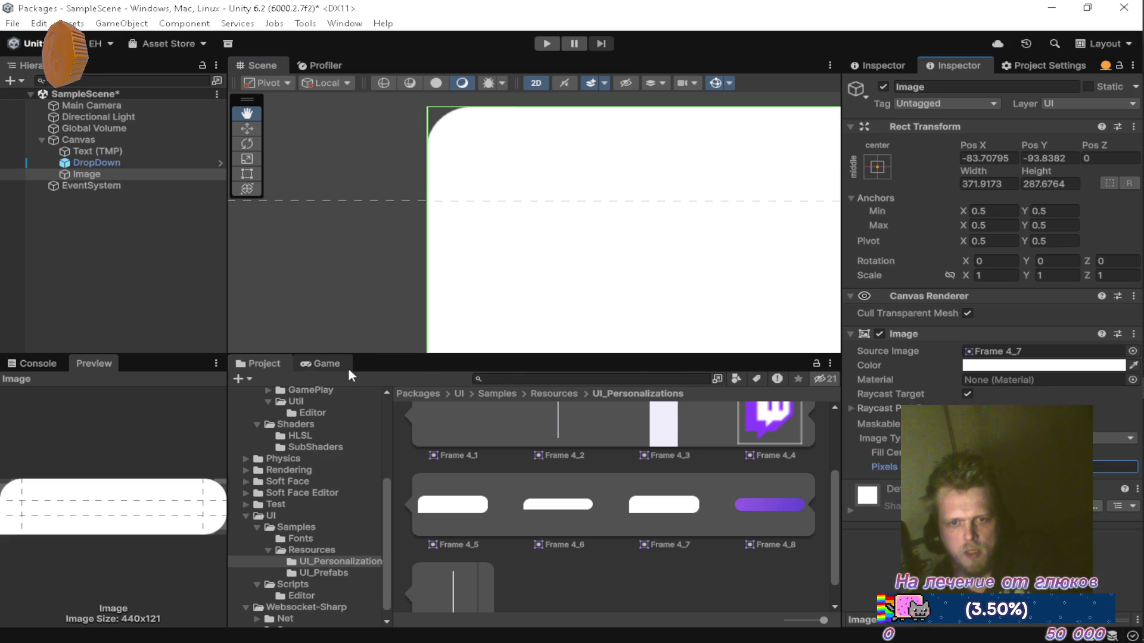
Step: Preview the panel in the maximized Game view at about 0.7x scale, then restore the layout
double_click(346, 365)
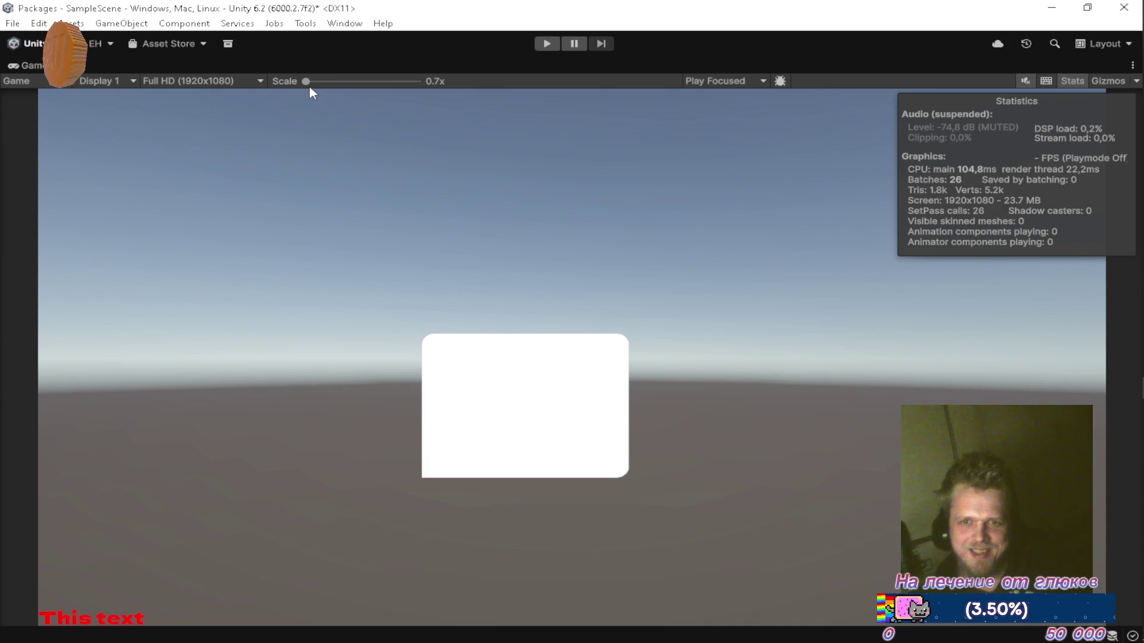
left_click_drag(308, 78, 327, 85)
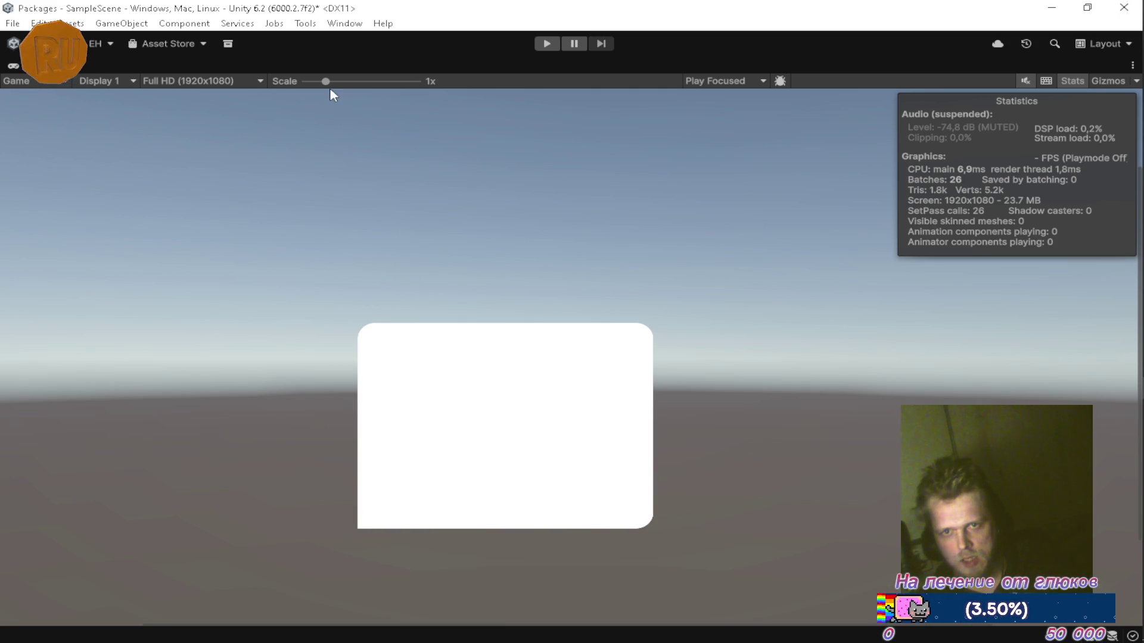
left_click(305, 80)
left_click_drag(306, 83, 56, 100)
key("shift+space")
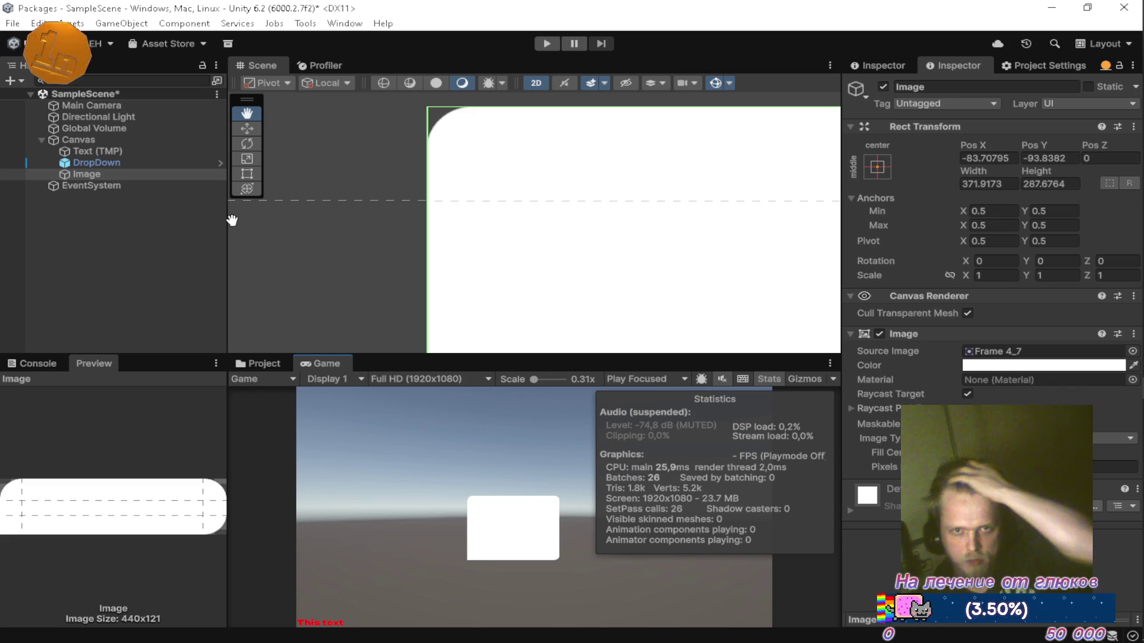
Step: Save the scene and undo the multiplier change to restore the larger rounded corners
key("ctrl+s")
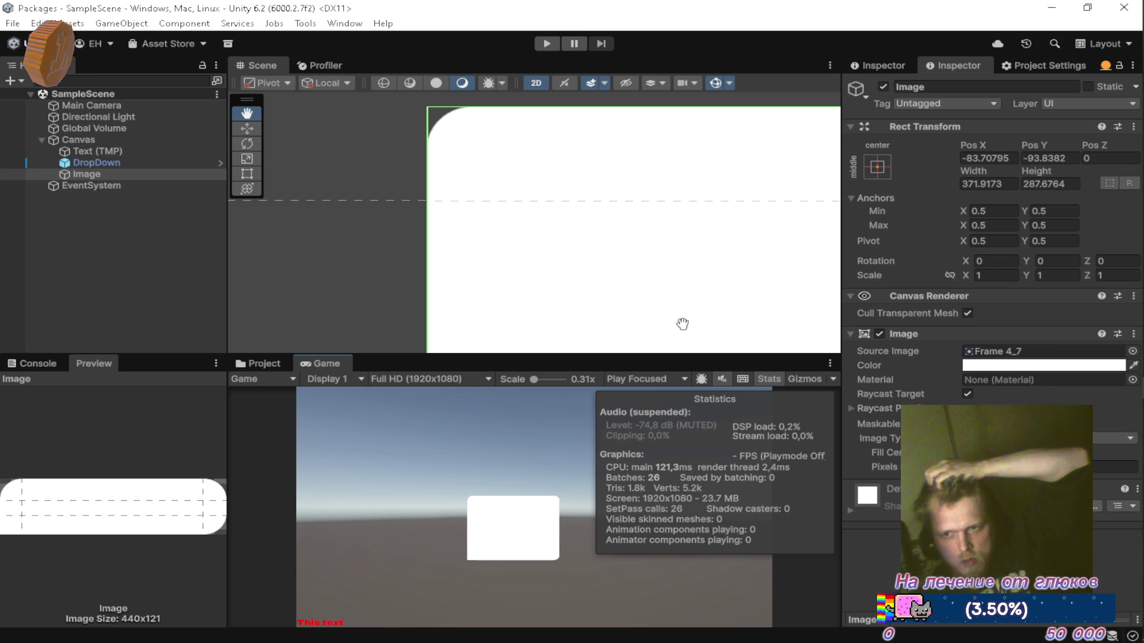
key("Return")
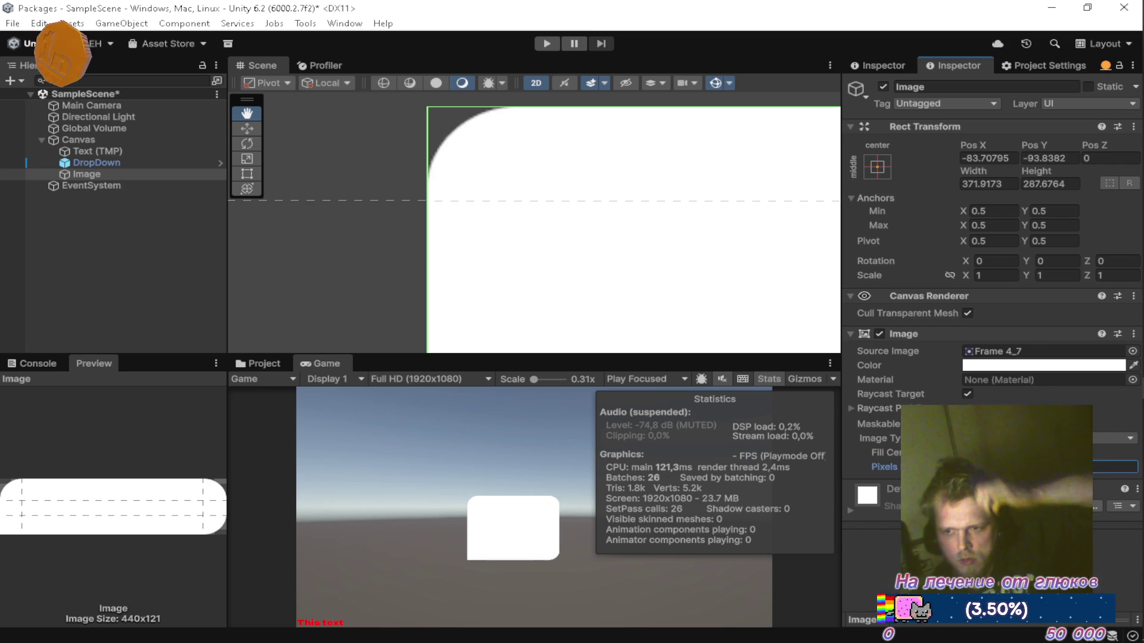
mouse_move(623, 247)
left_mouse_down()
mouse_move(566, 197)
mouse_move(659, 225)
left_mouse_up()
scroll(523, 174, "down", 3)
mouse_move(524, 173)
left_mouse_down()
mouse_move(581, 214)
mouse_move(542, 248)
left_mouse_up()
scroll(662, 174, "up", 2)
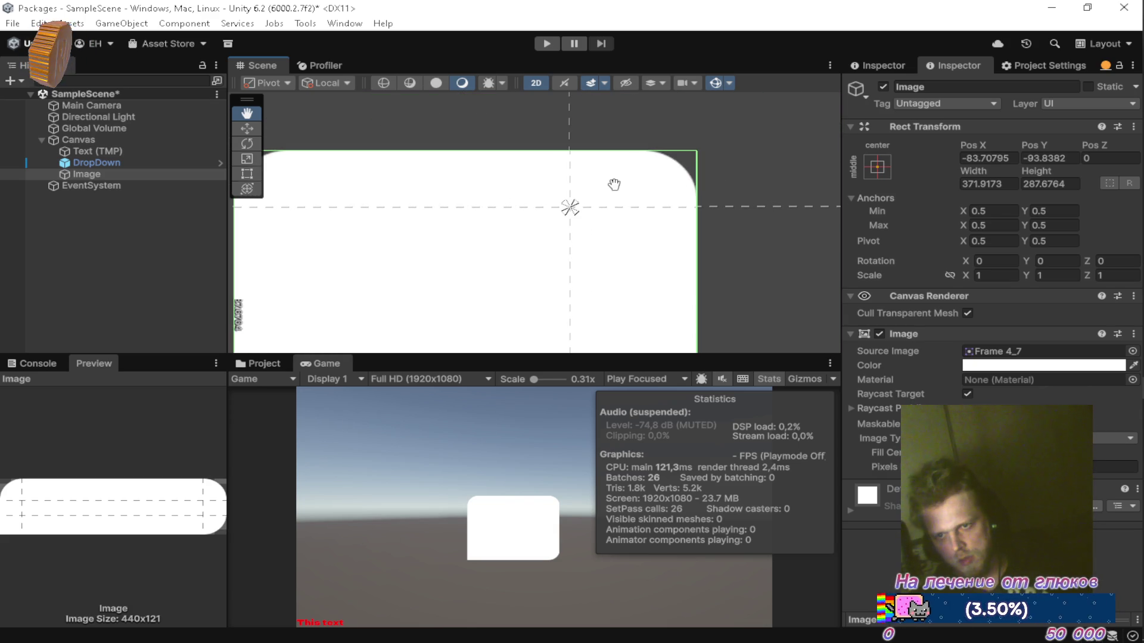
scroll(661, 176, "down", 3)
Step: Recentre the Image in the Scene view, return to the Project tab, and drag Frame 19 into UI_Personalizations
mouse_move(654, 212)
left_mouse_down()
mouse_move(620, 226)
mouse_move(632, 202)
mouse_move(510, 158)
left_mouse_up()
scroll(653, 179, "down", 2)
scroll(511, 173, "down", 1)
left_click_drag(611, 203, 725, 229)
scroll(693, 226, "down", 1)
scroll(684, 225, "down", 1)
left_click_drag(604, 210, 585, 248)
scroll(584, 248, "up", 3)
scroll(614, 225, "up", 2)
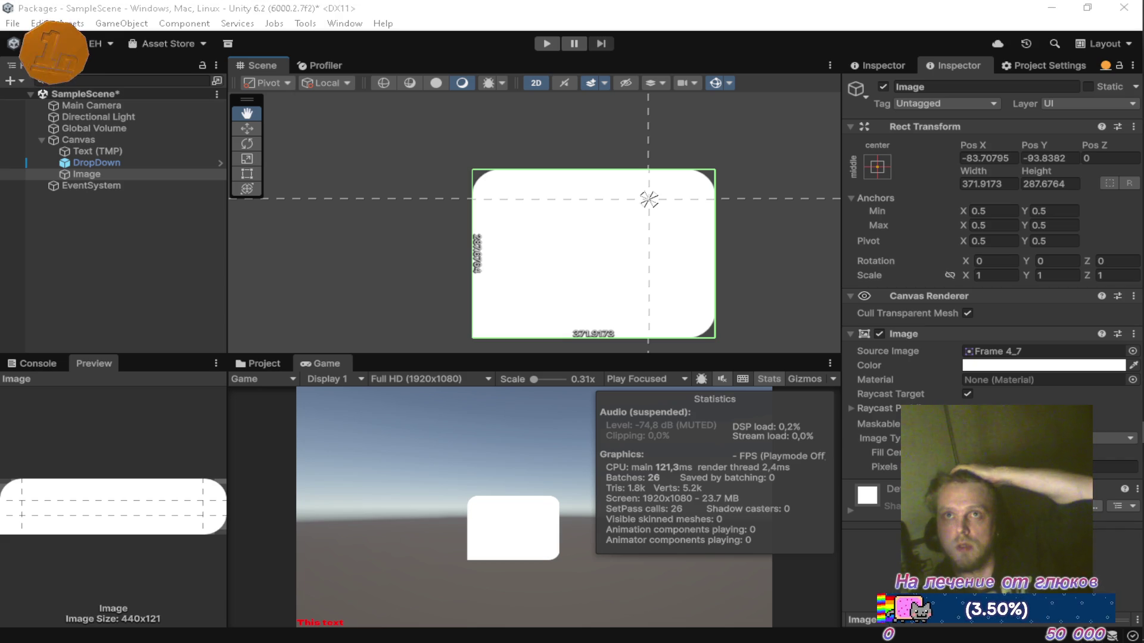
left_click(268, 365)
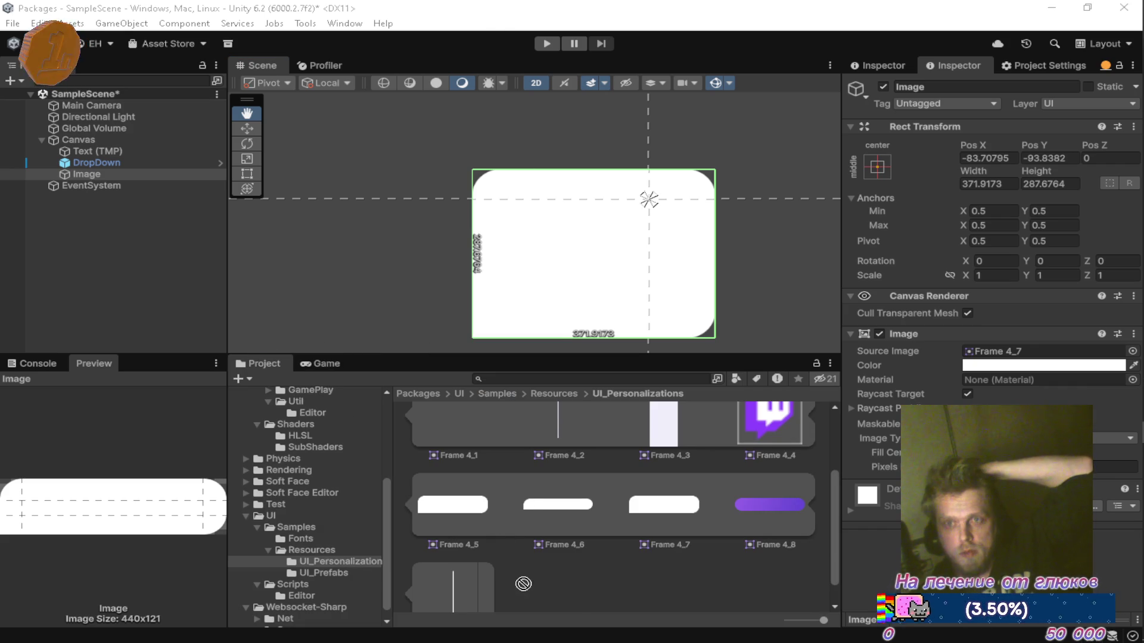
left_click_drag(593, 587, 596, 582)
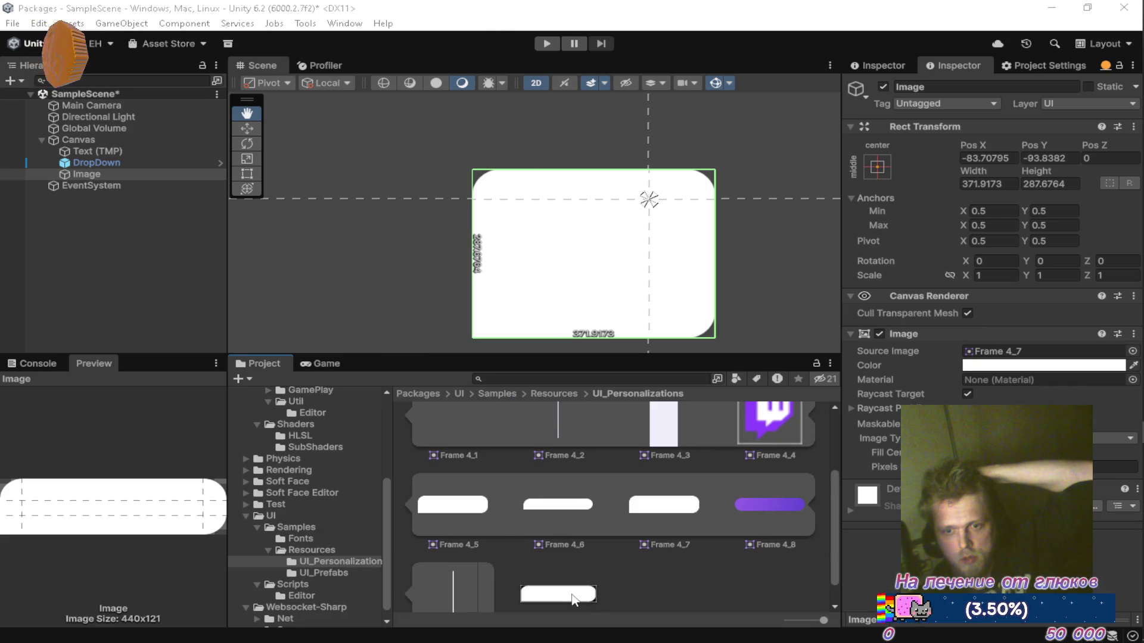
Step: Set Frame 19 to Sprite (2D and UI), Single mode, Full Rect mesh, with Generate Physics Shape off
left_click(573, 596)
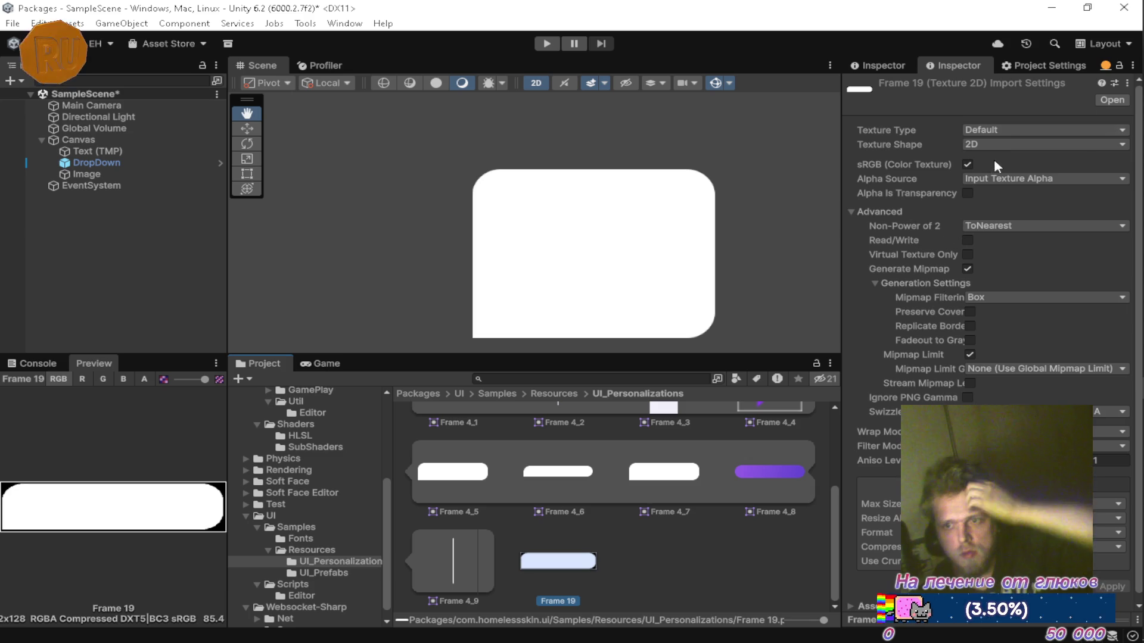
left_click(1006, 130)
left_click(1013, 190)
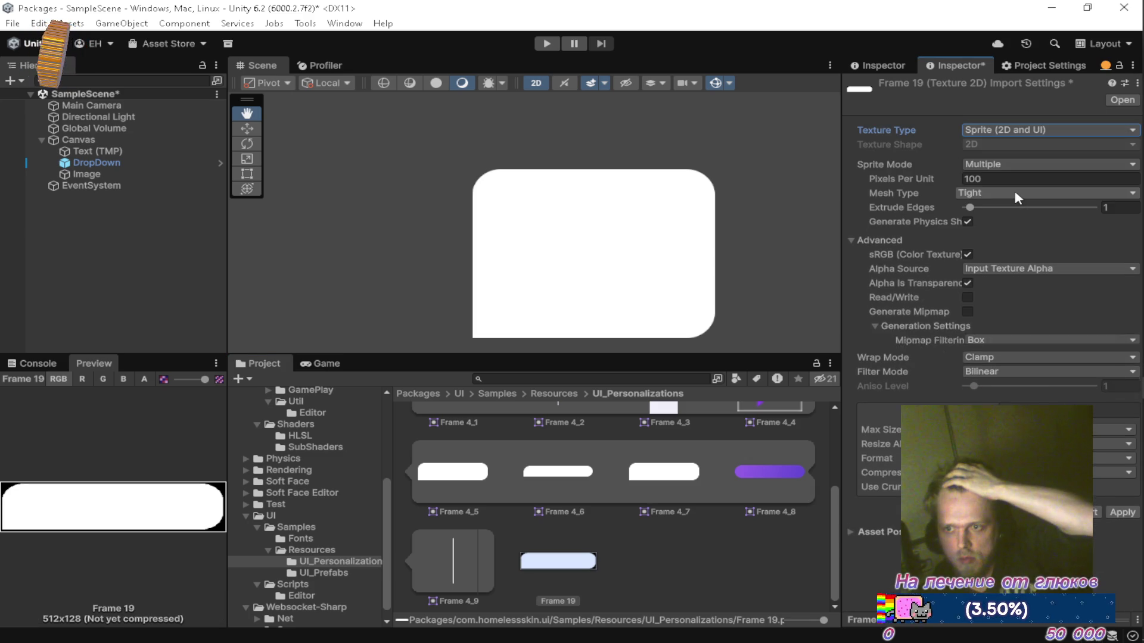
left_click(992, 164)
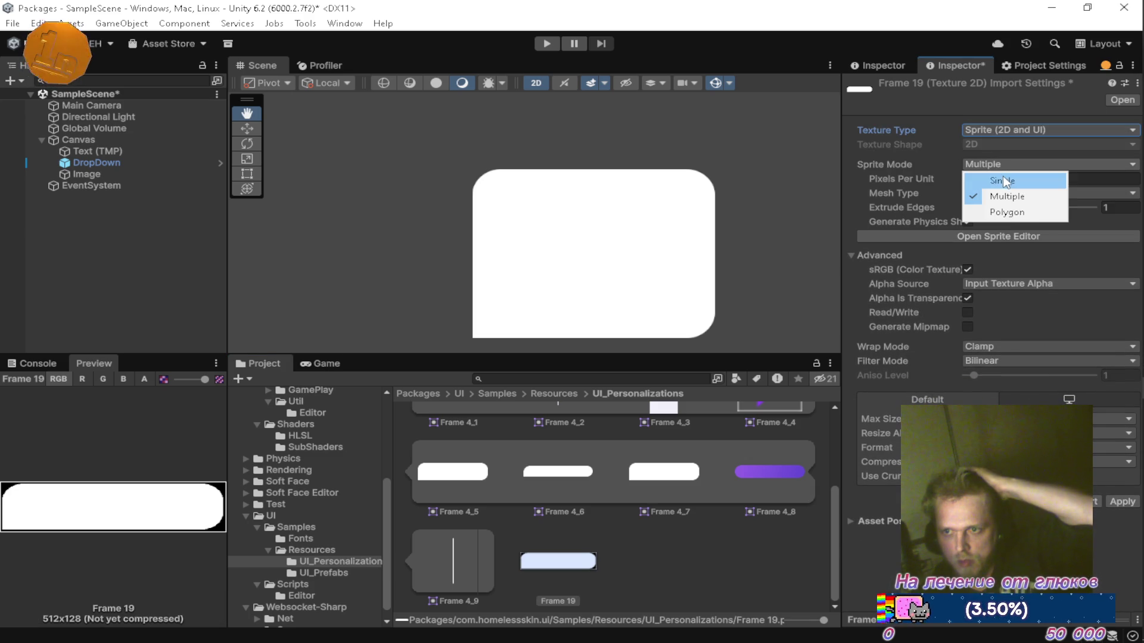
left_click(1002, 180)
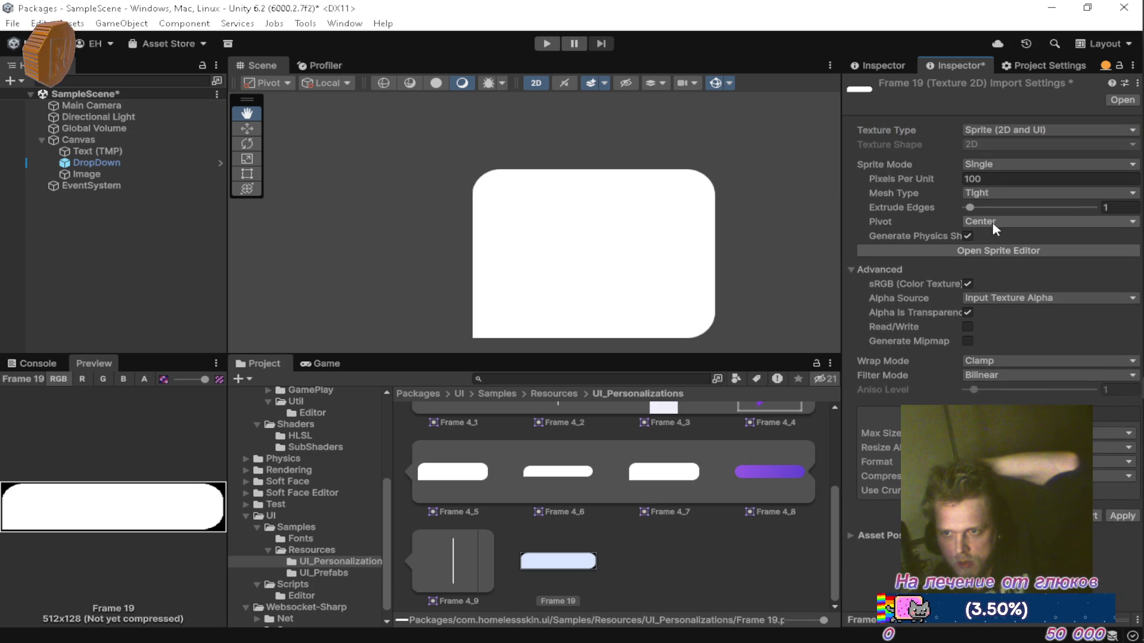
left_click(993, 193)
left_click(995, 208)
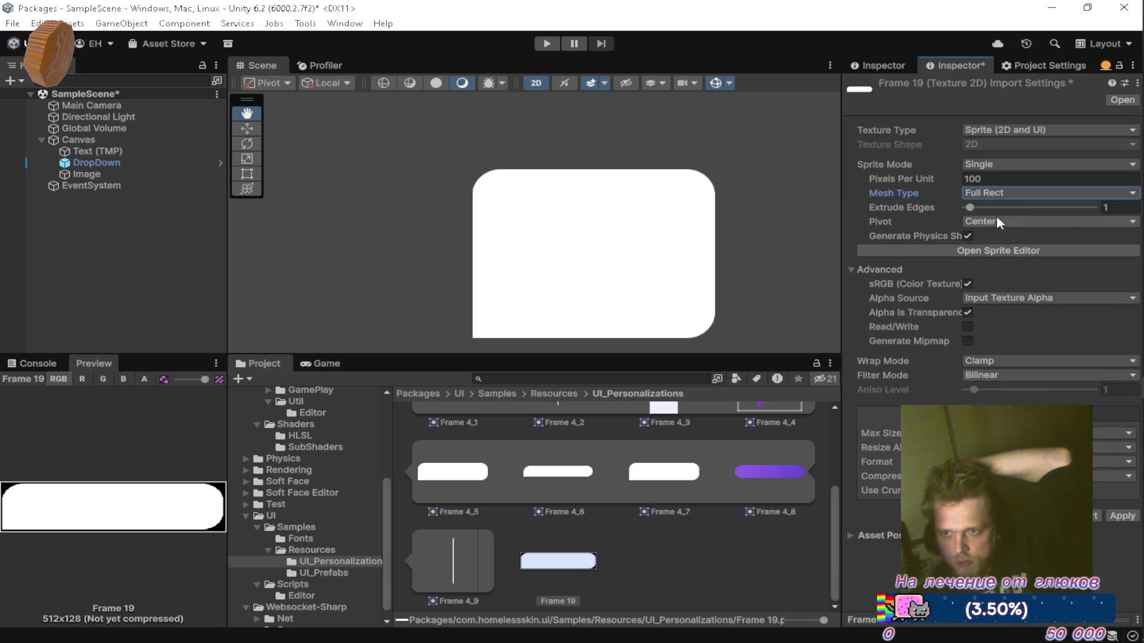
left_click(968, 236)
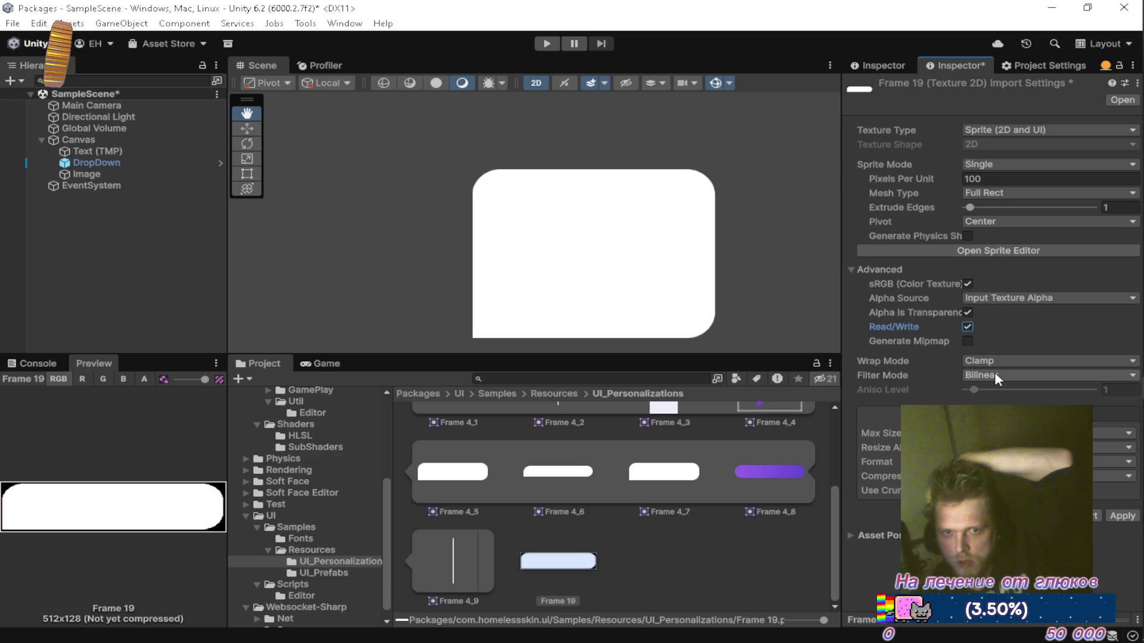
Step: Apply Frame 19's import settings and drag its left border in the Sprite Editor just past the curved corner
left_click(1123, 517)
left_click(983, 251)
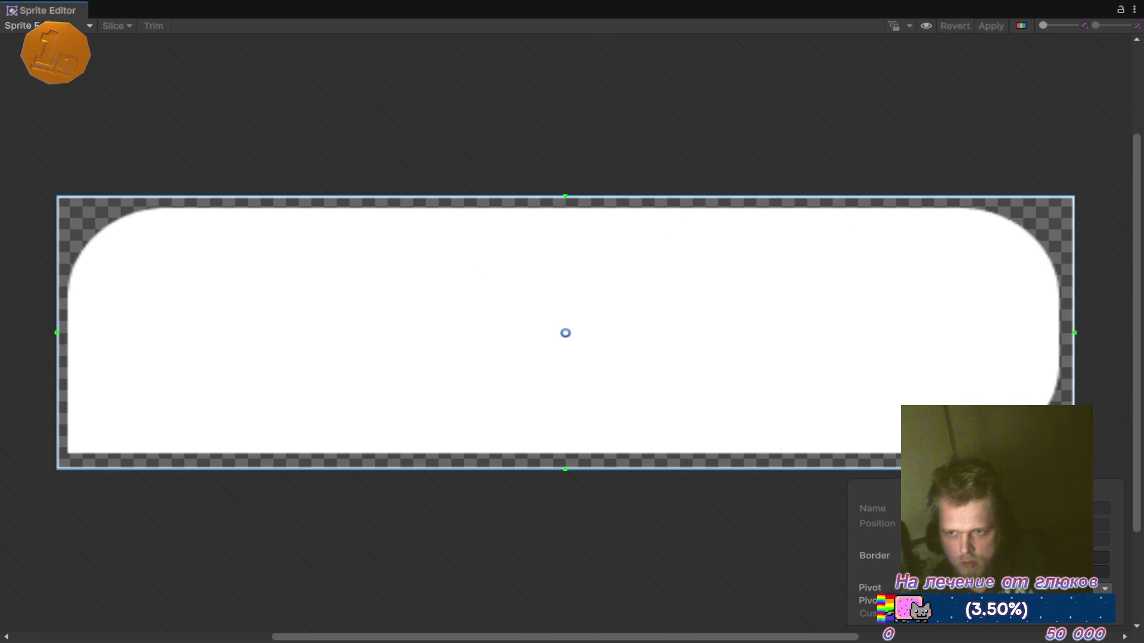
left_click_drag(58, 333, 155, 333)
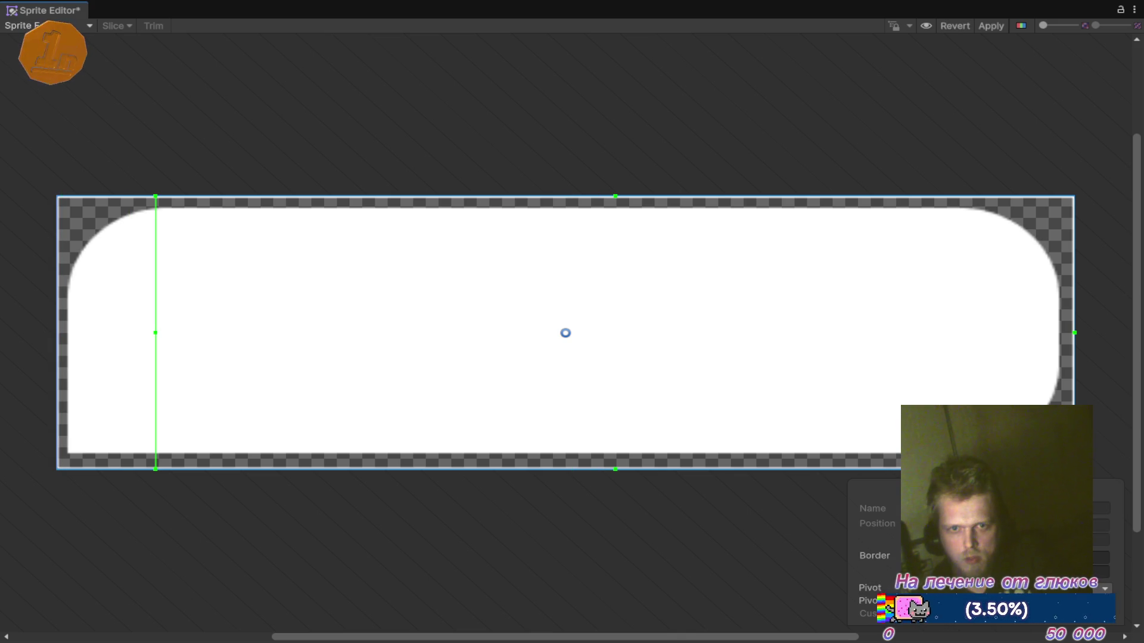